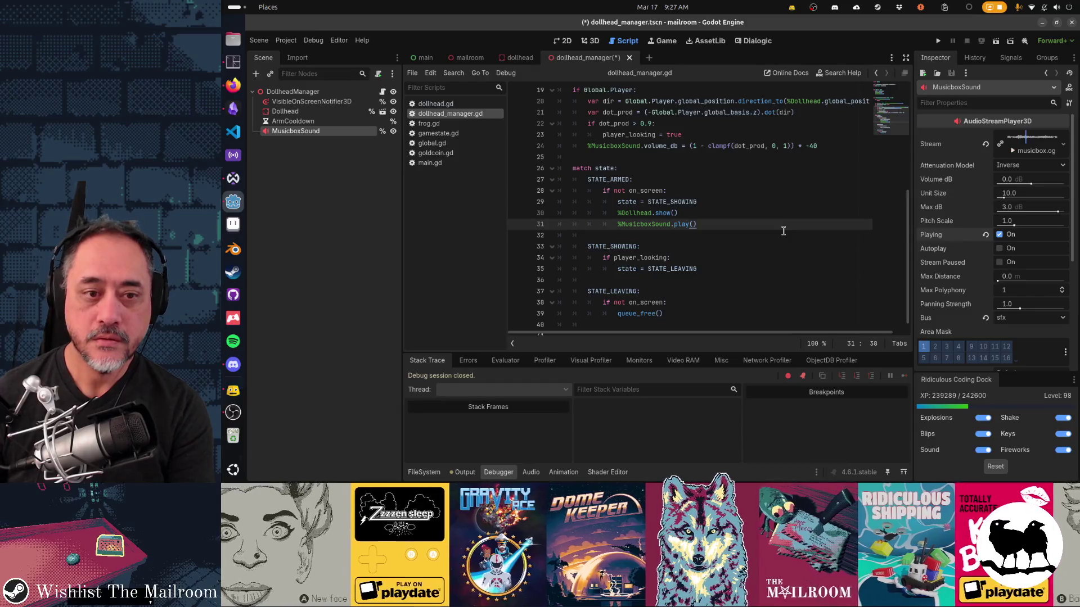
Step: Run the mailroom project from the dollhead_manager.gd script so the game loads and compiles shaders
left_click(734, 231)
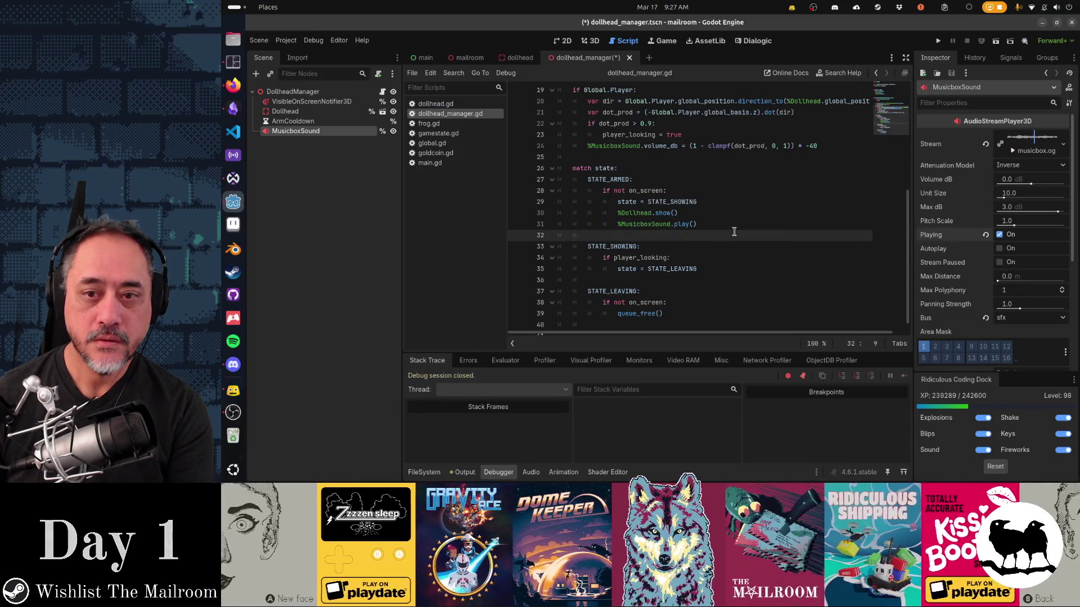
left_click(729, 227)
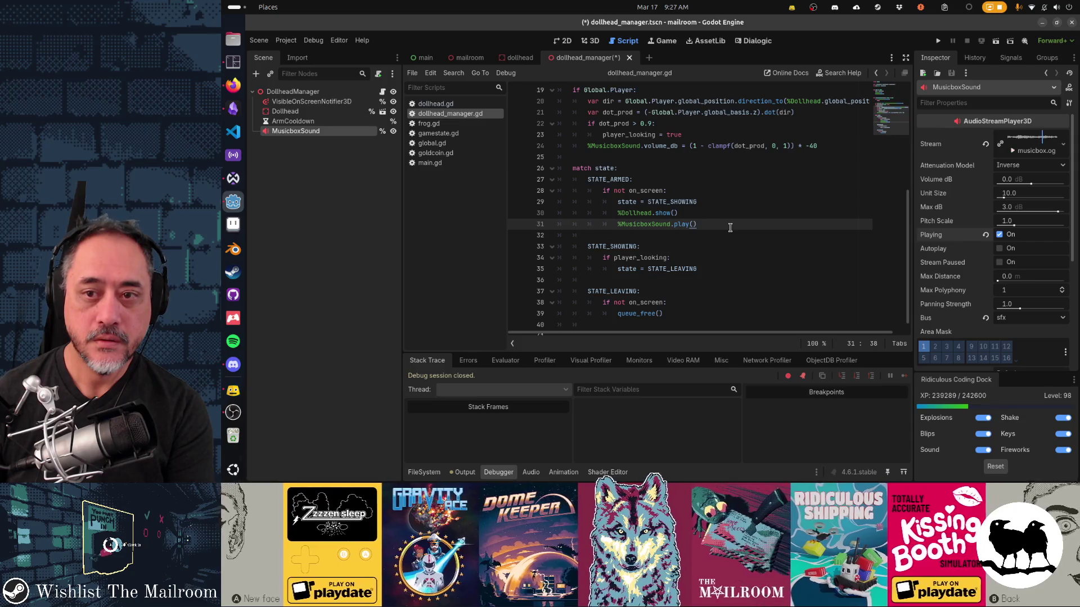
key("F5")
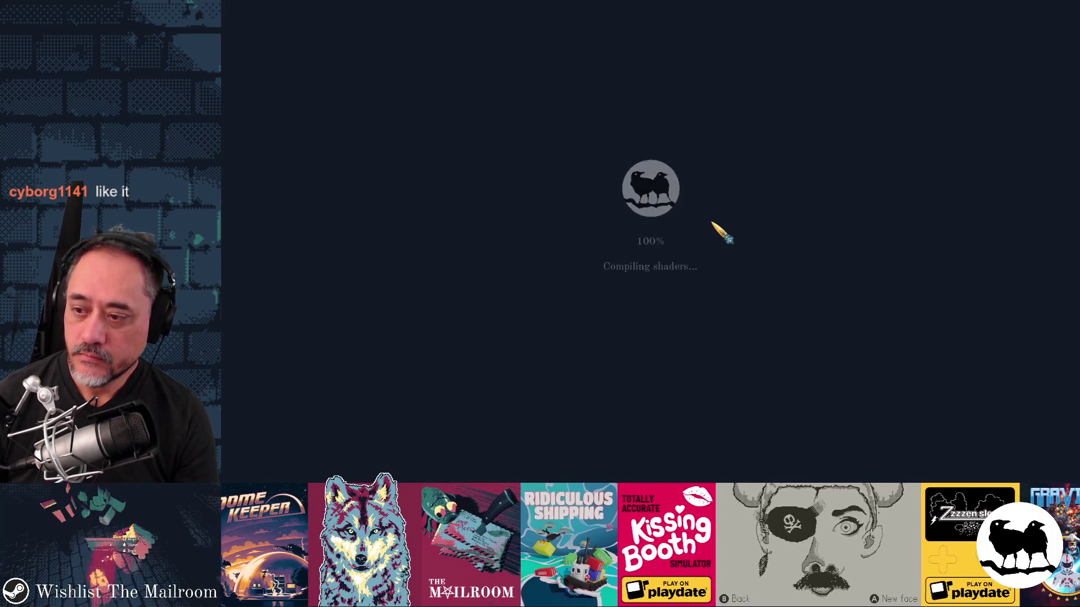
Step: Start a new game from The Mailroom title screen, then stop the playtest with F8
key("Return")
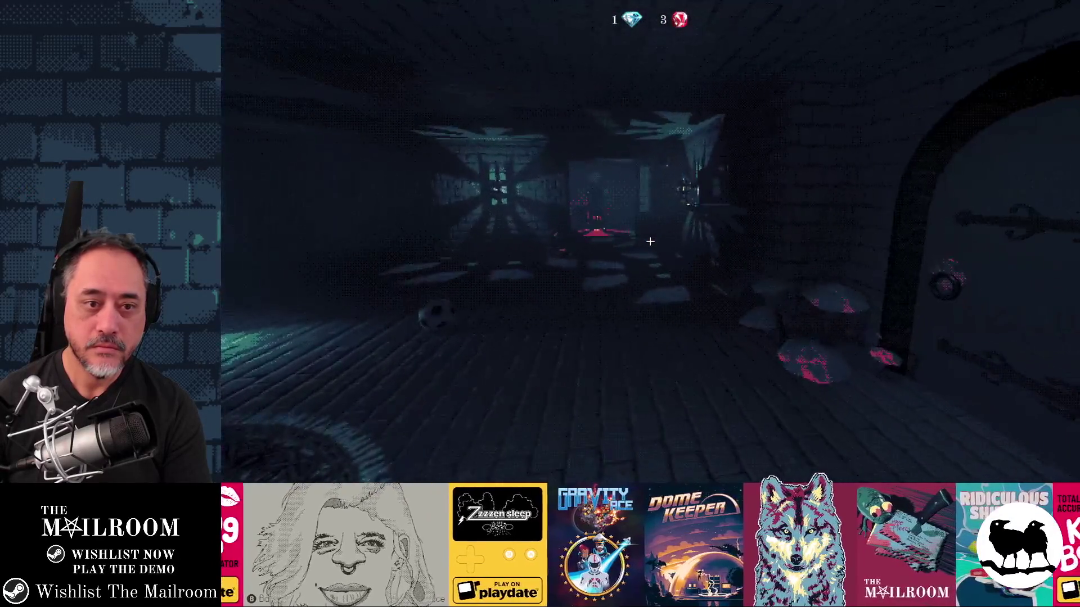
key("F8")
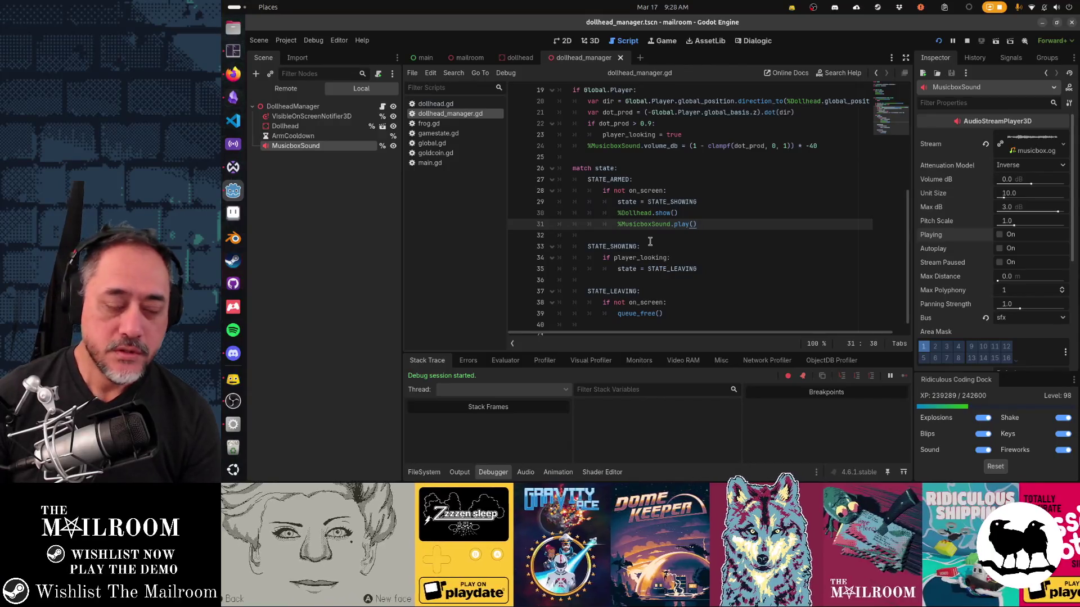
Step: Enable Playing on the MusicboxSound node to preview it, then switch to Waveform PRO
key("alt+Tab")
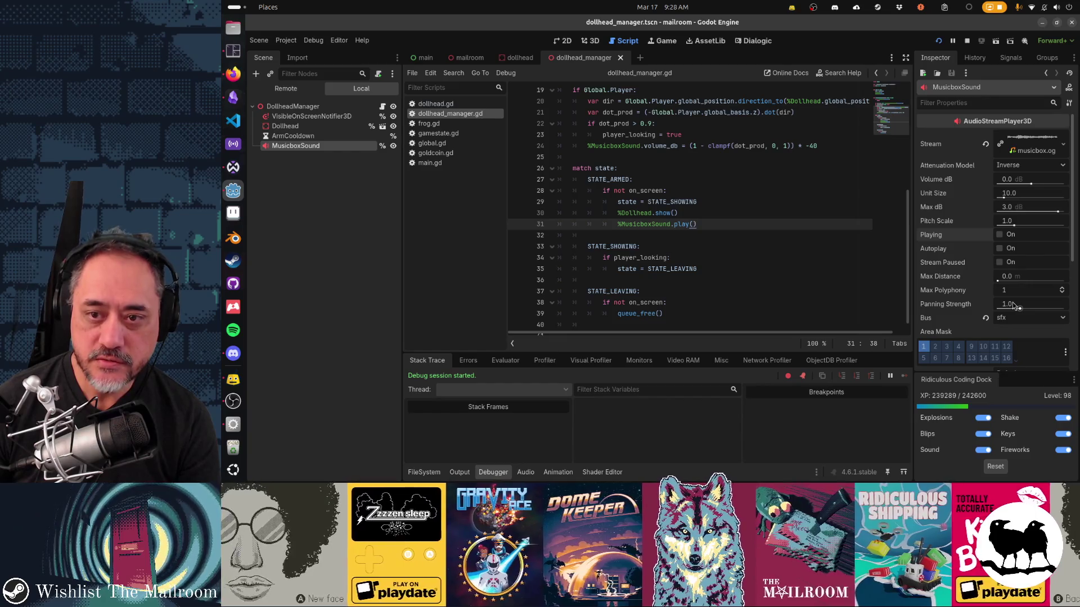
left_click(999, 235)
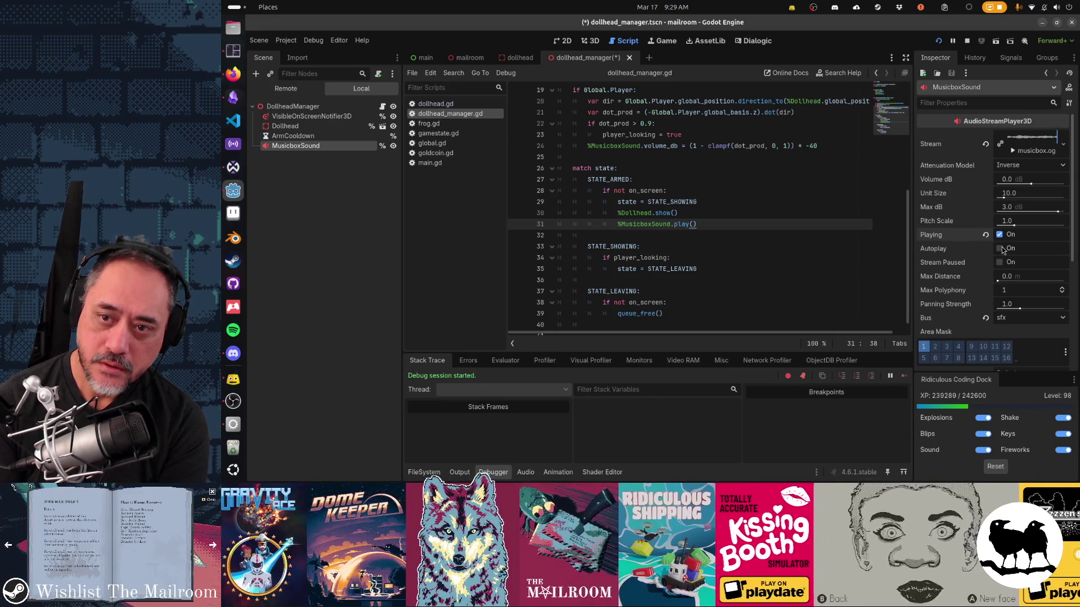
key("alt+Tab")
key("alt+Tab")
key("alt+Tab")
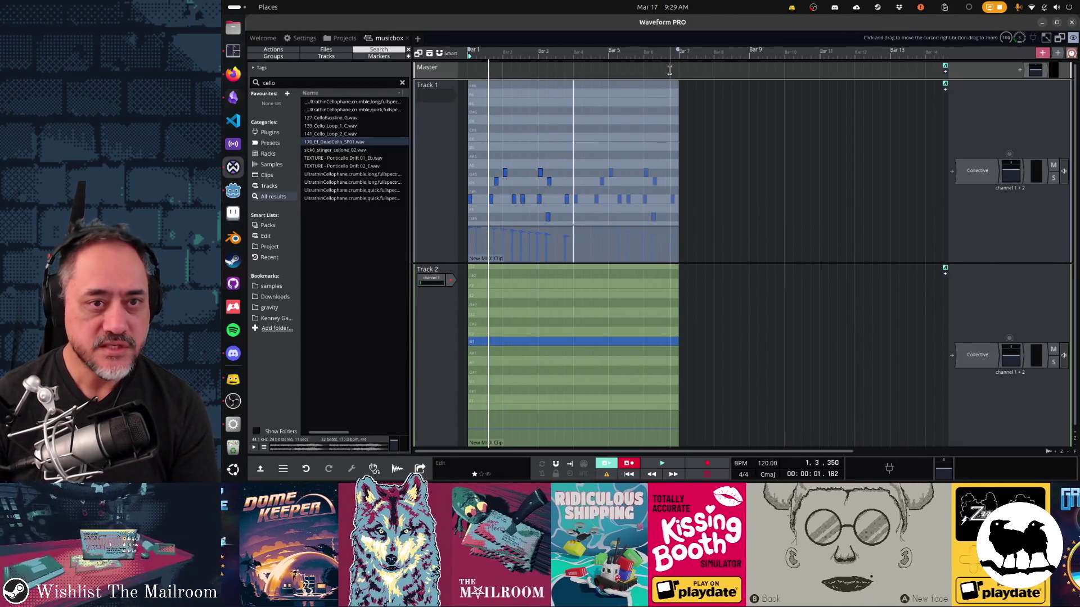
Step: Play the song from bar 4, then render only the marked region to 'musicbox Export 1.ogg'
left_click(575, 56)
key("space")
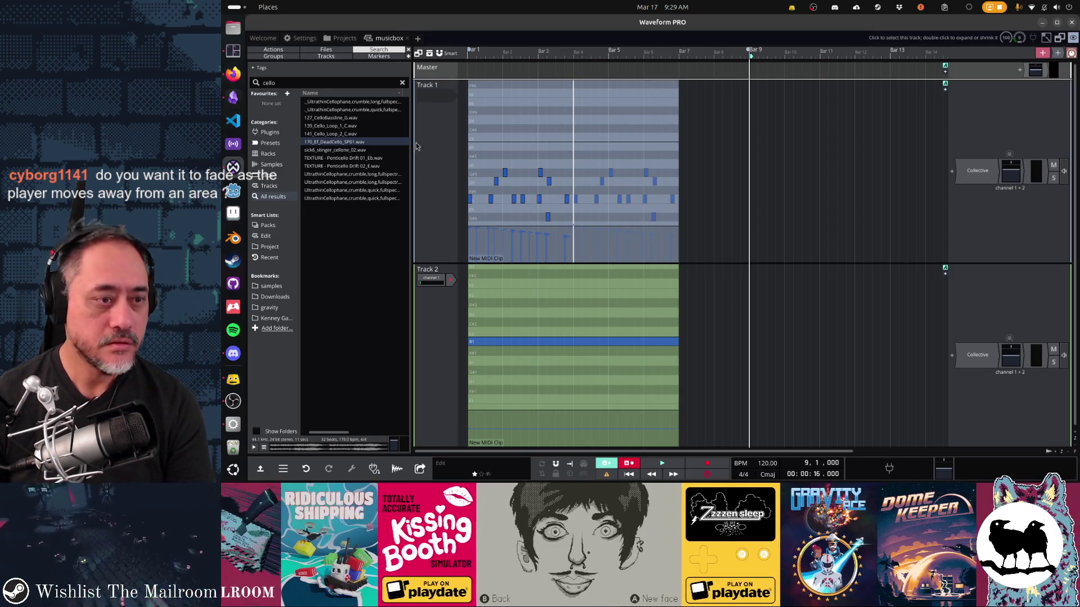
left_click(282, 469)
mouse_move(307, 329)
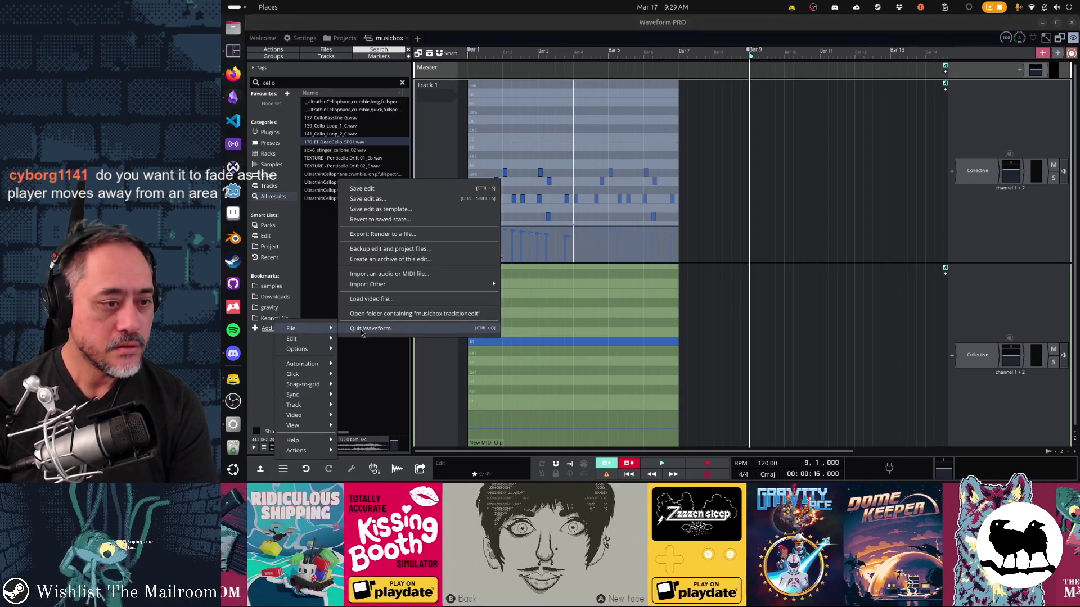
left_click(371, 234)
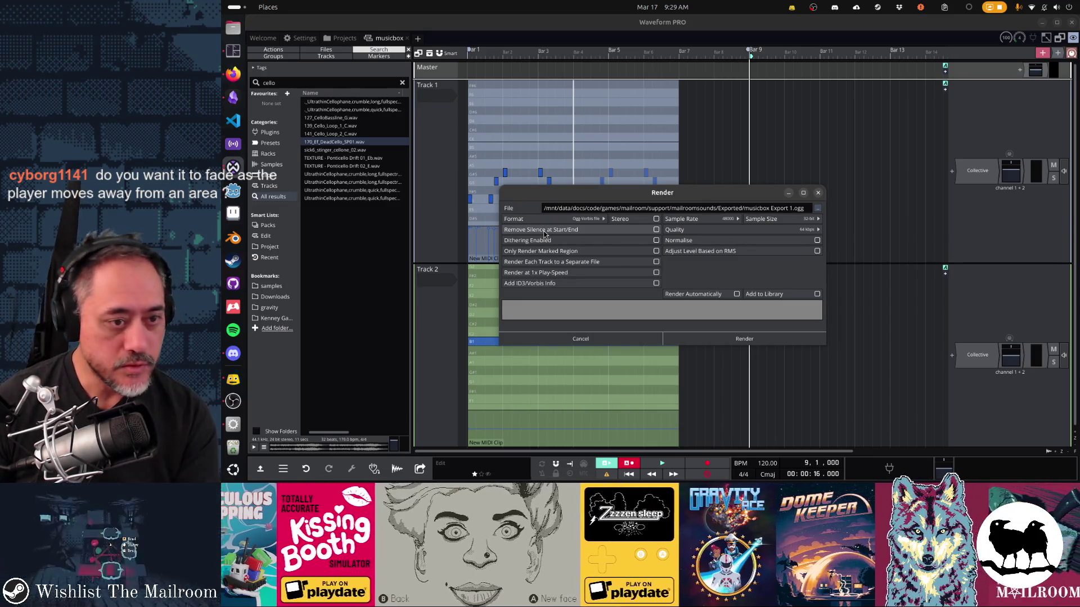
left_click(589, 251)
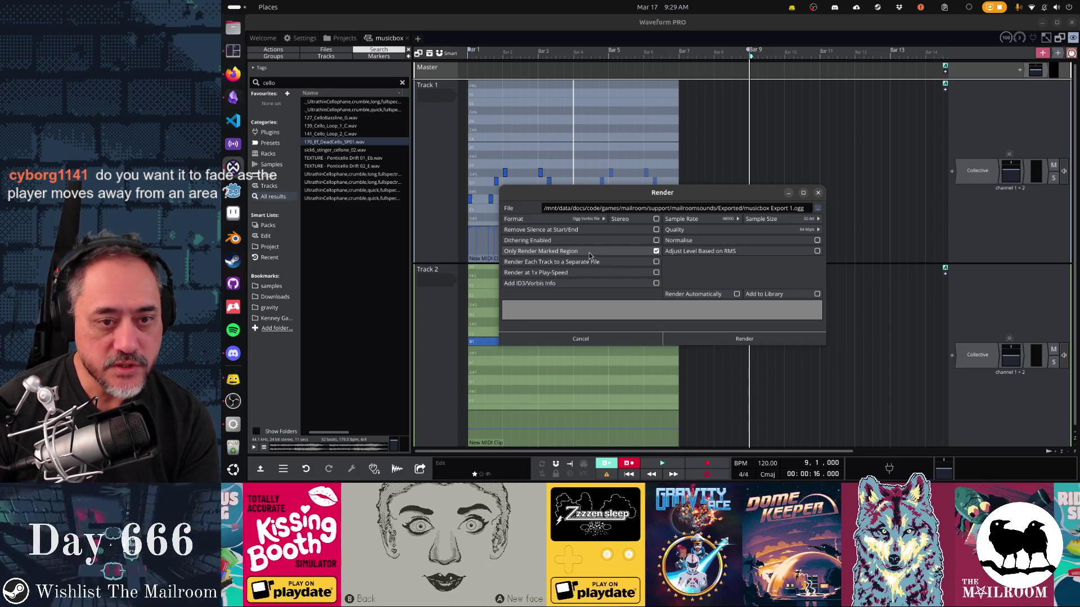
left_click(708, 338)
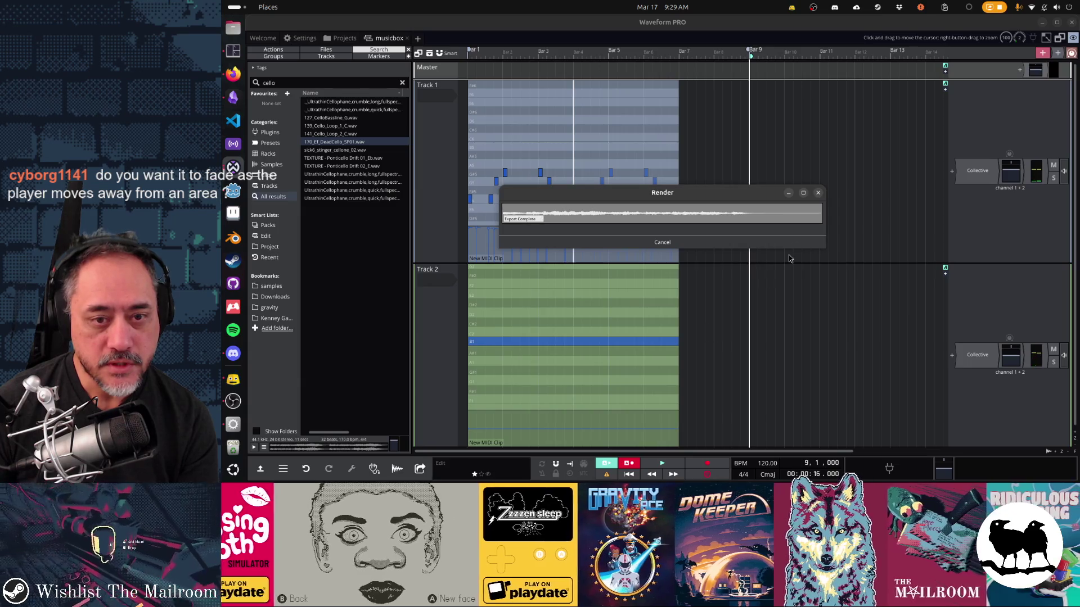
key("alt+Tab")
key("alt+Tab")
key("alt+Tab")
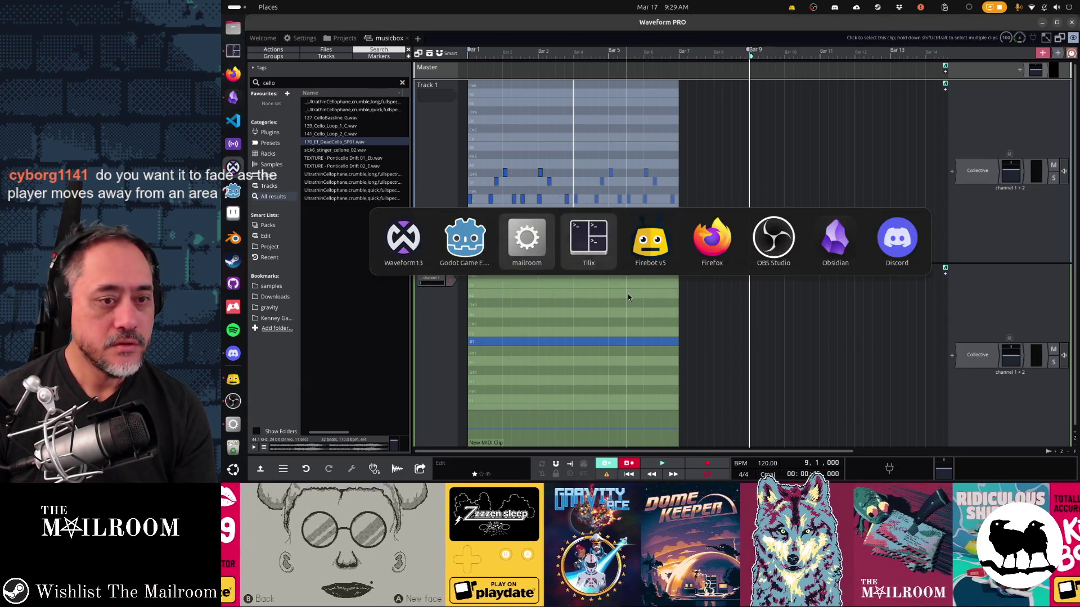
key("alt+Tab")
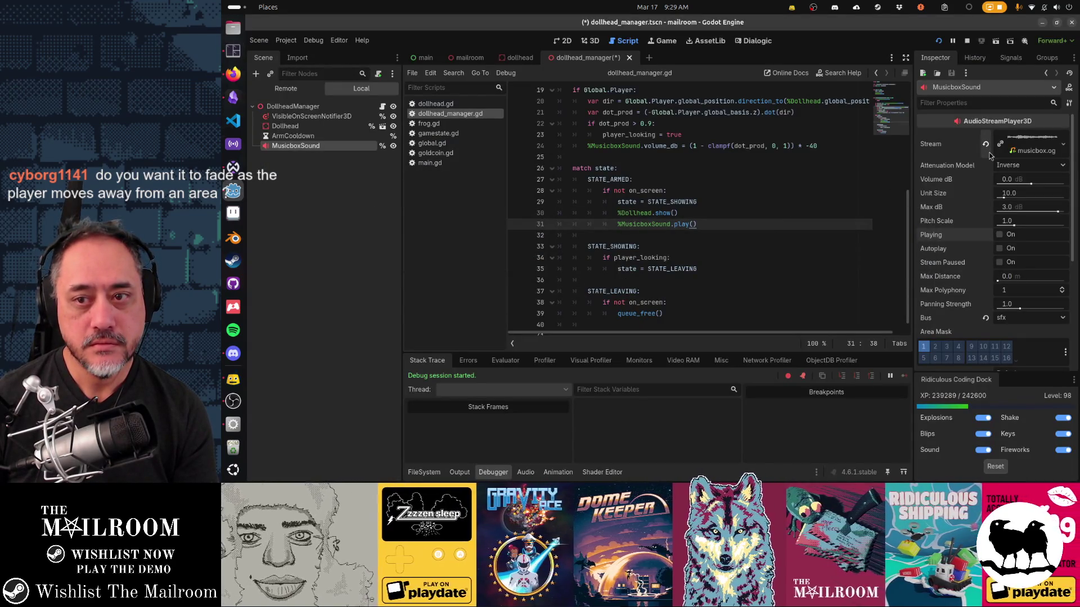
Step: Save the dollhead_manager scene and rerun the game to its title screen
left_click(791, 179)
key("ctrl+s")
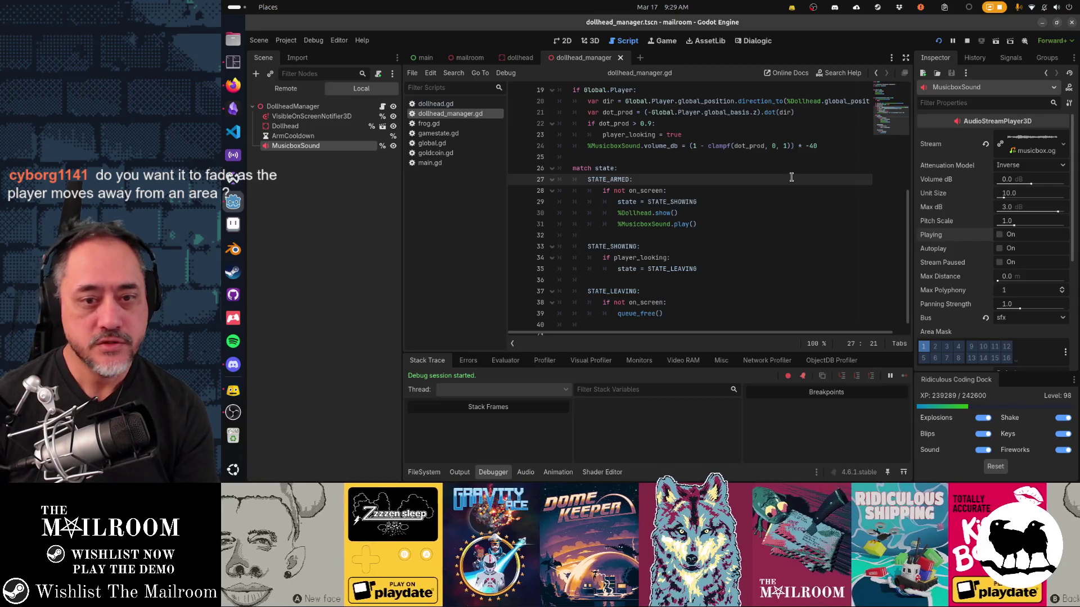
key("F5")
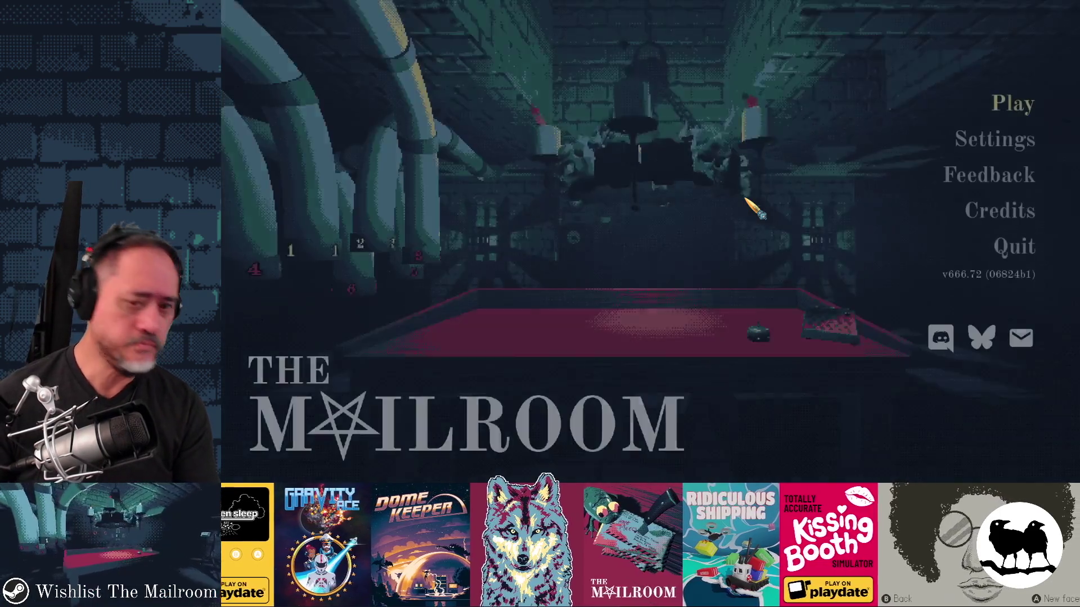
Step: Start a game and run 'event dollhead' in the developer console, moving the player to the table
key("Return")
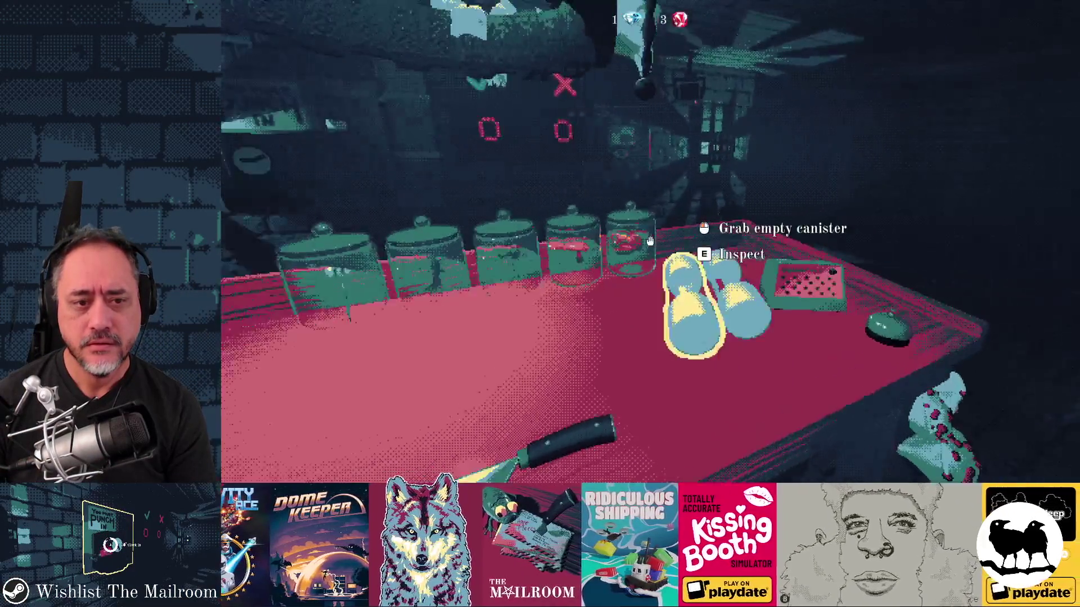
key("grave")
type("e")
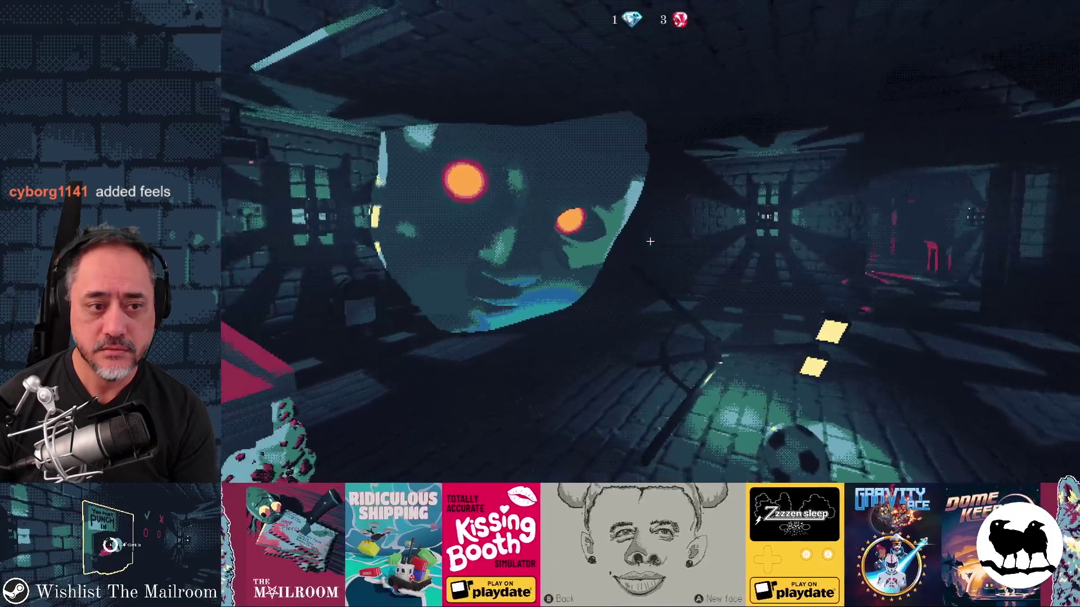
key("d")
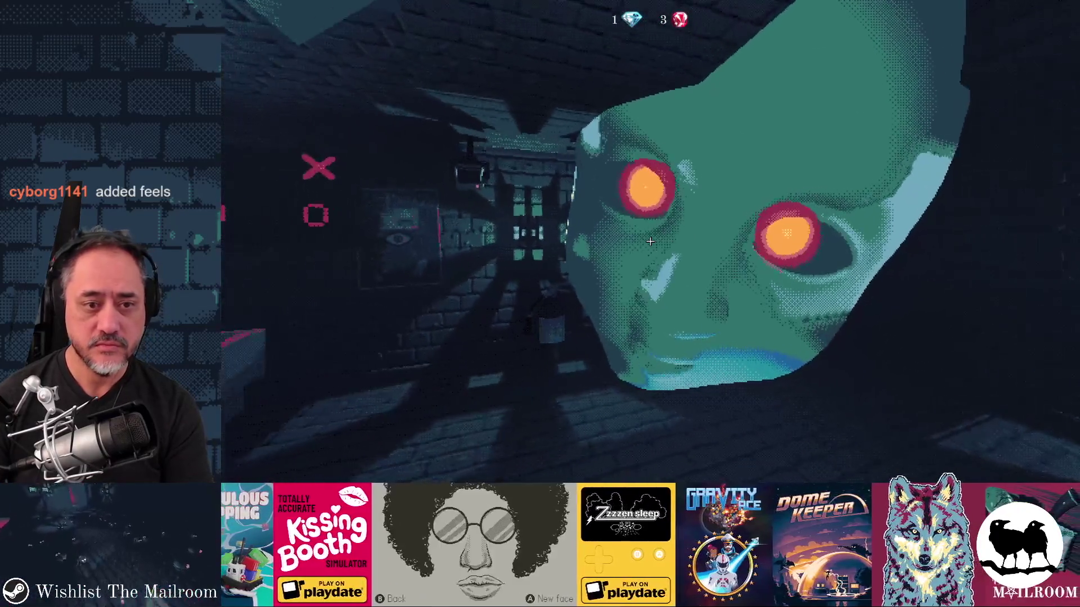
key("a")
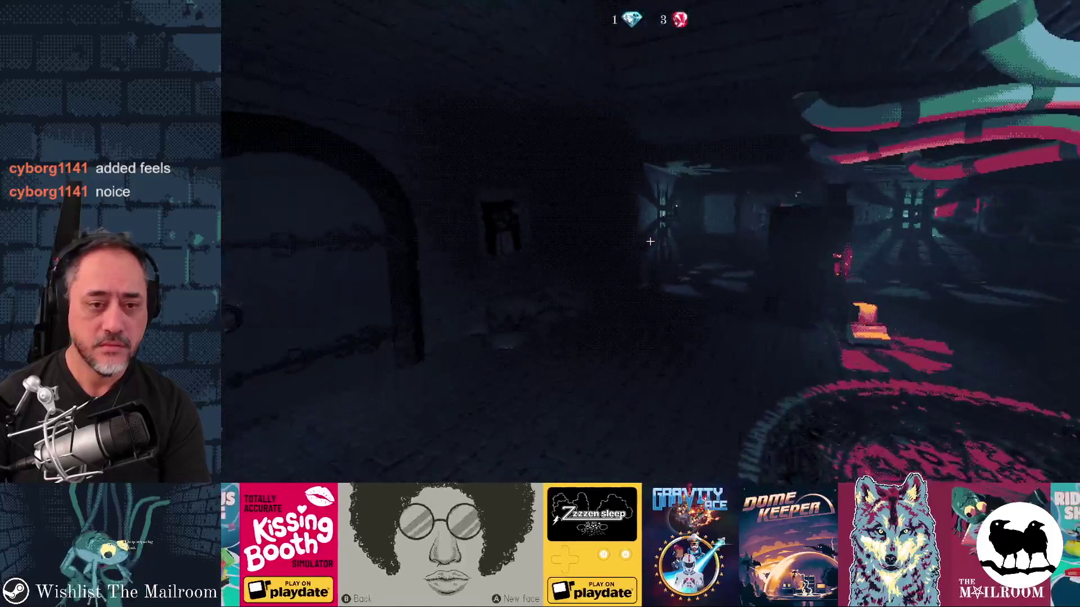
key("Return")
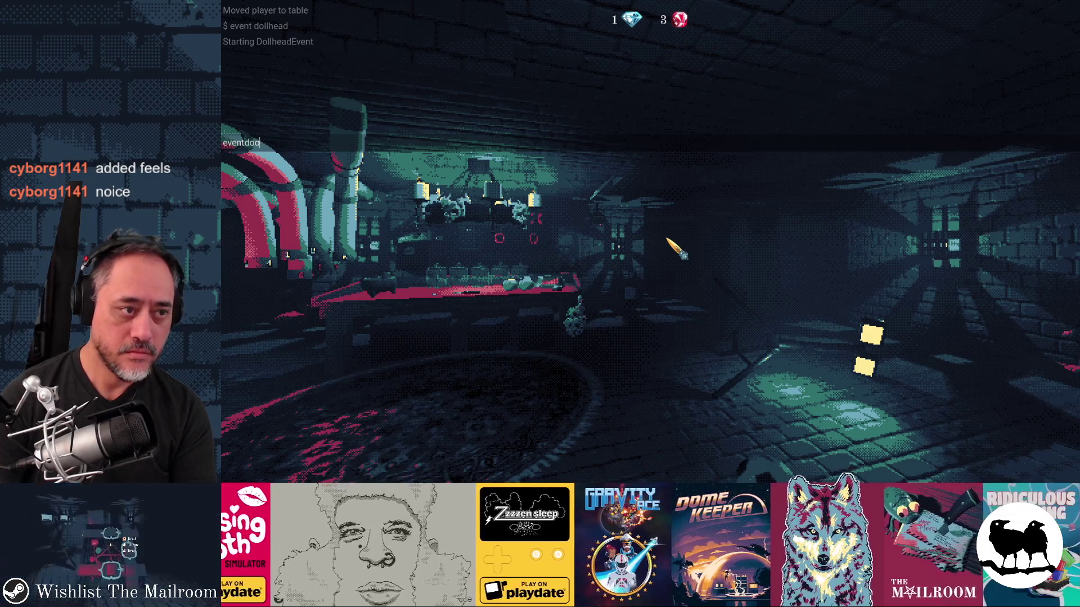
Step: Reopen the console to retype the event command, then swing the knife at the doll head
key("Escape")
key("grave")
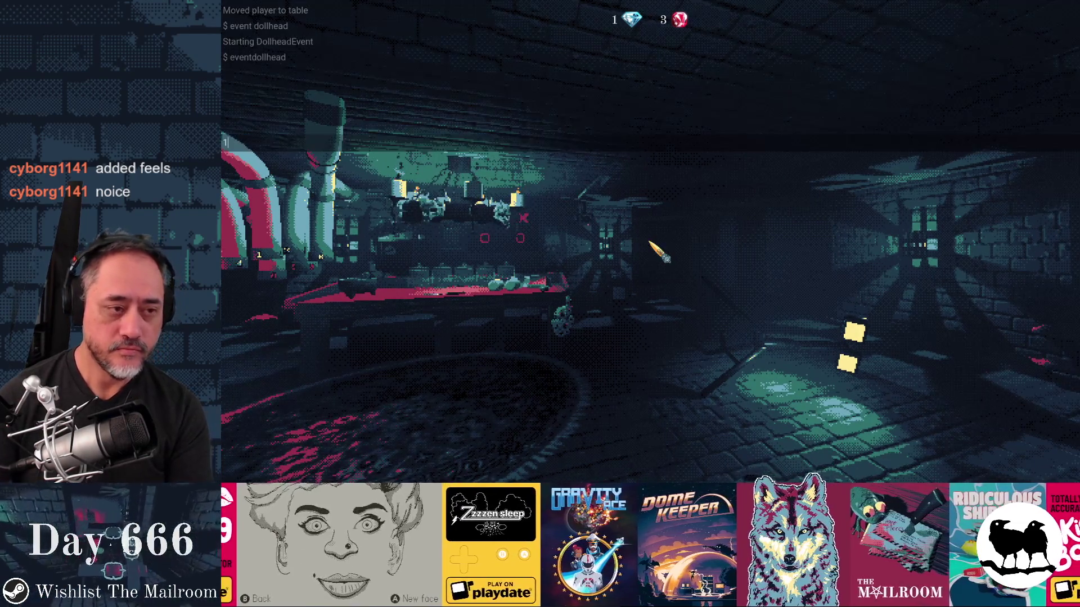
type("1event")
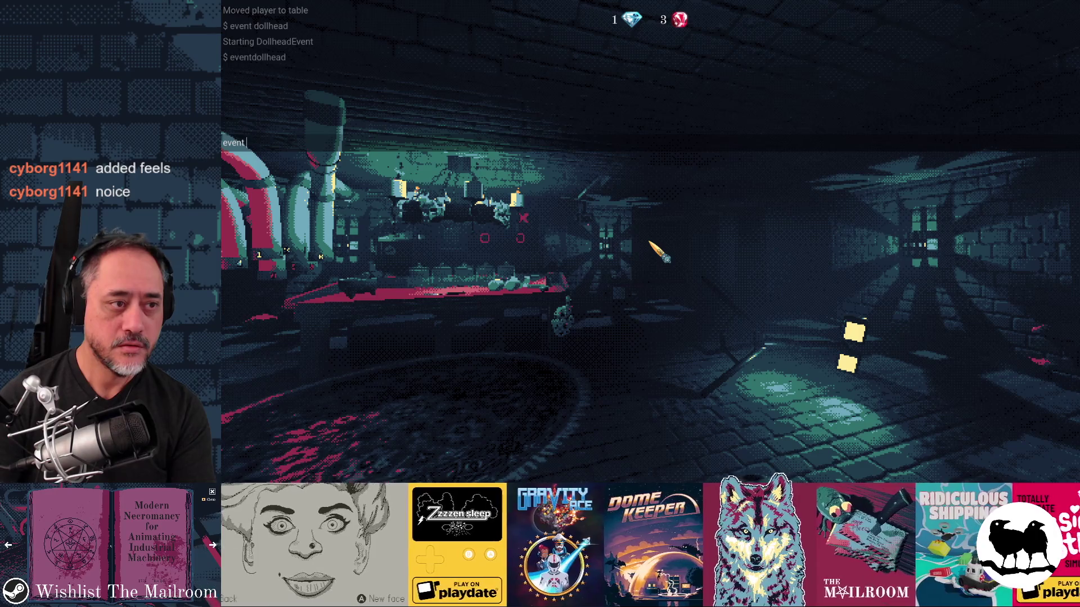
mouse_move(650, 241)
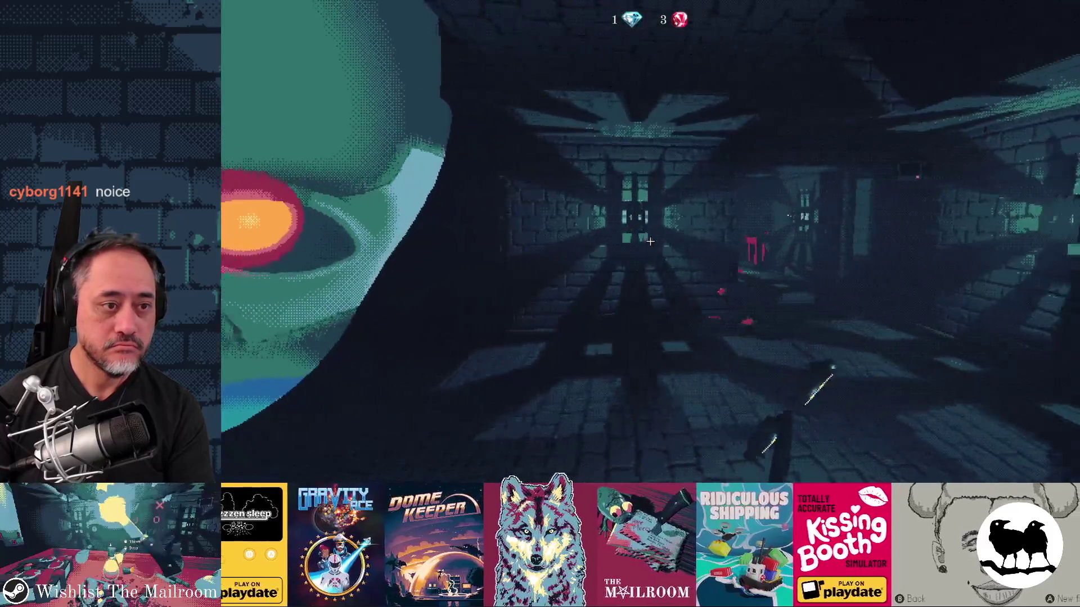
left_click(650, 241)
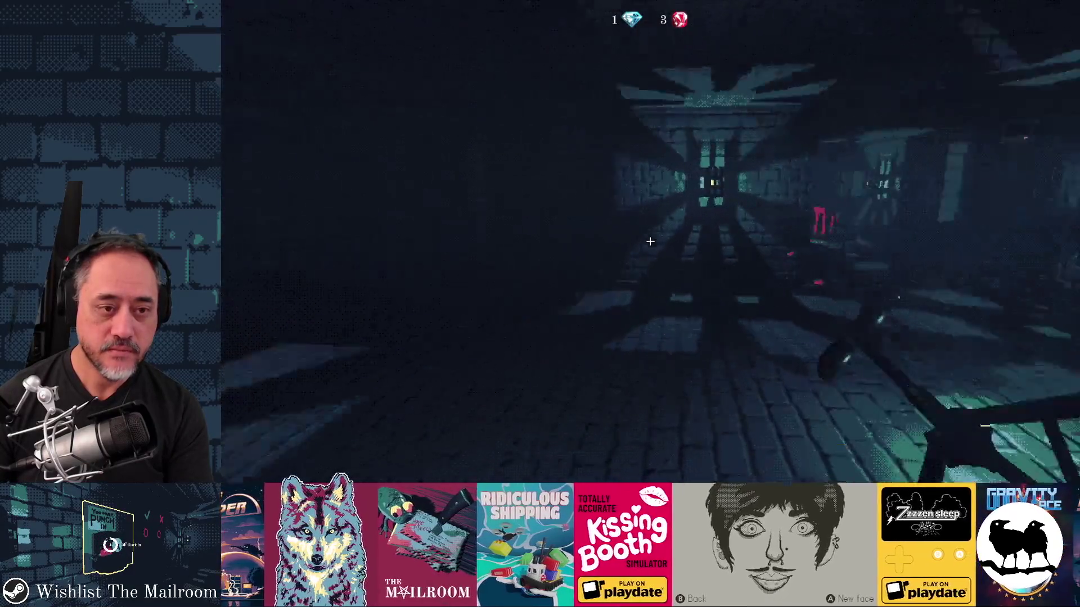
Step: Walk up the corridor, retrigger 'event dollhead' from the console, then pause the game
key("grave")
type("event doll")
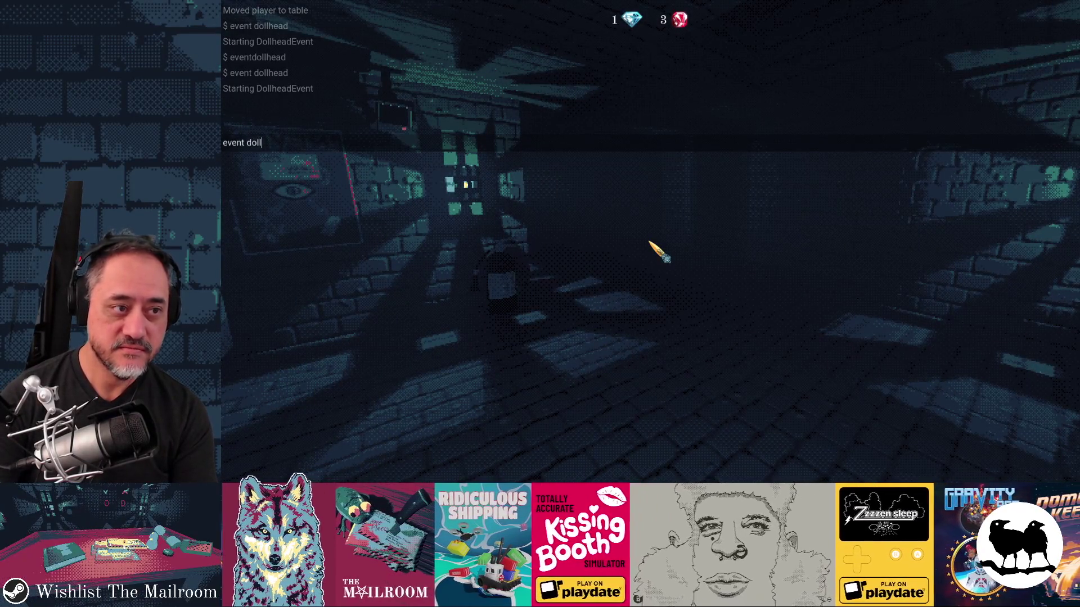
key("grave")
key("w")
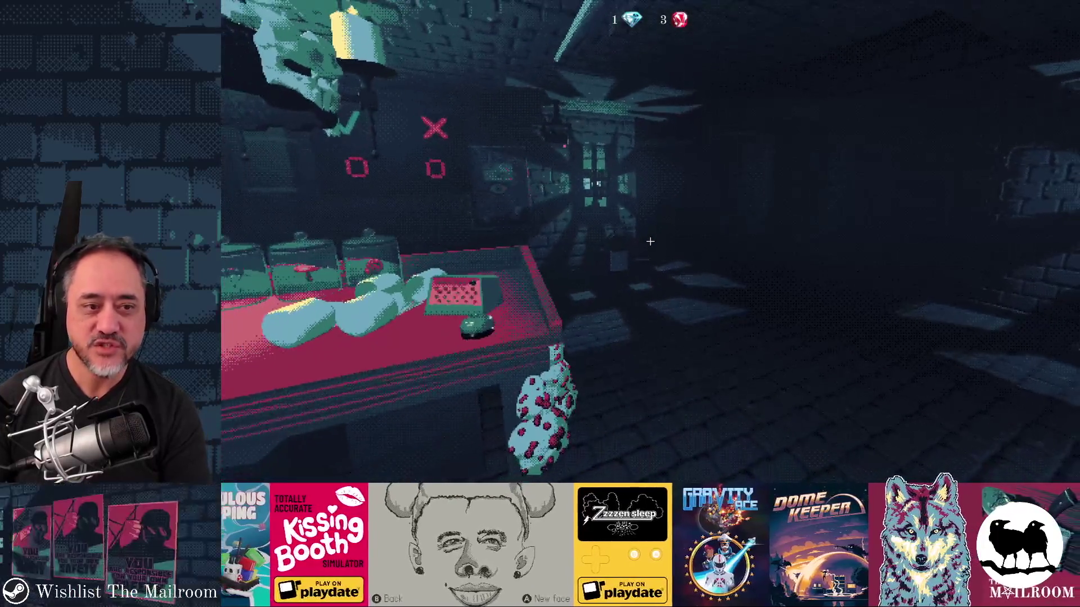
type("vent")
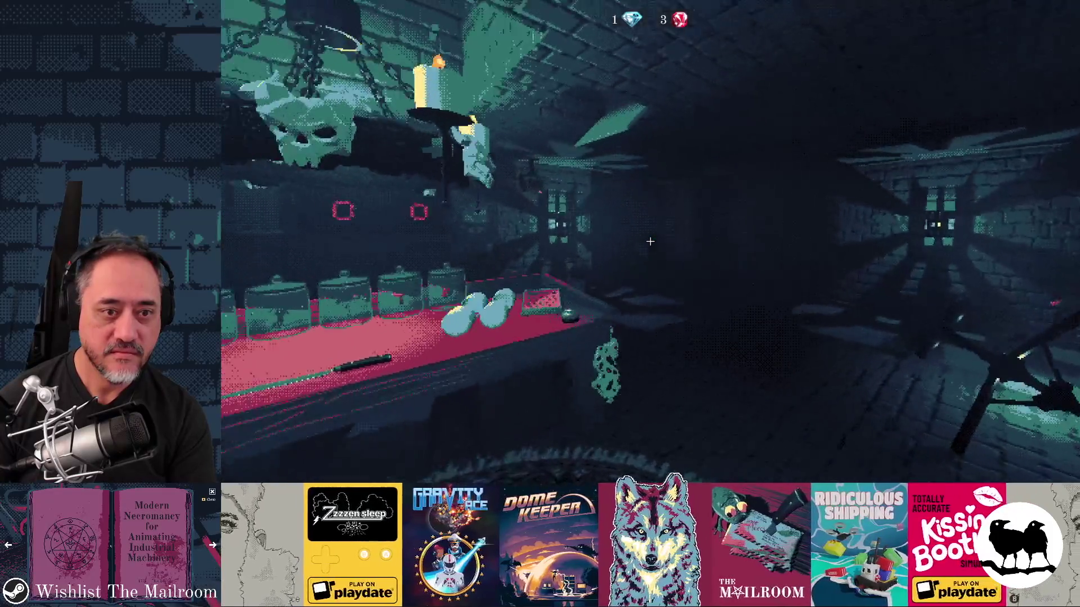
type("event dollh")
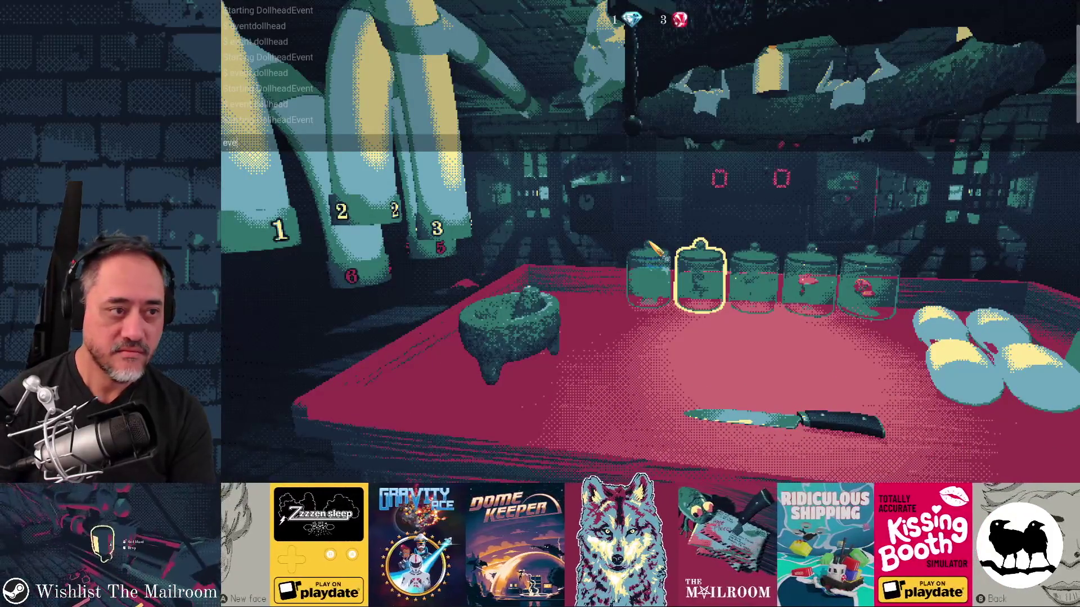
key("Escape")
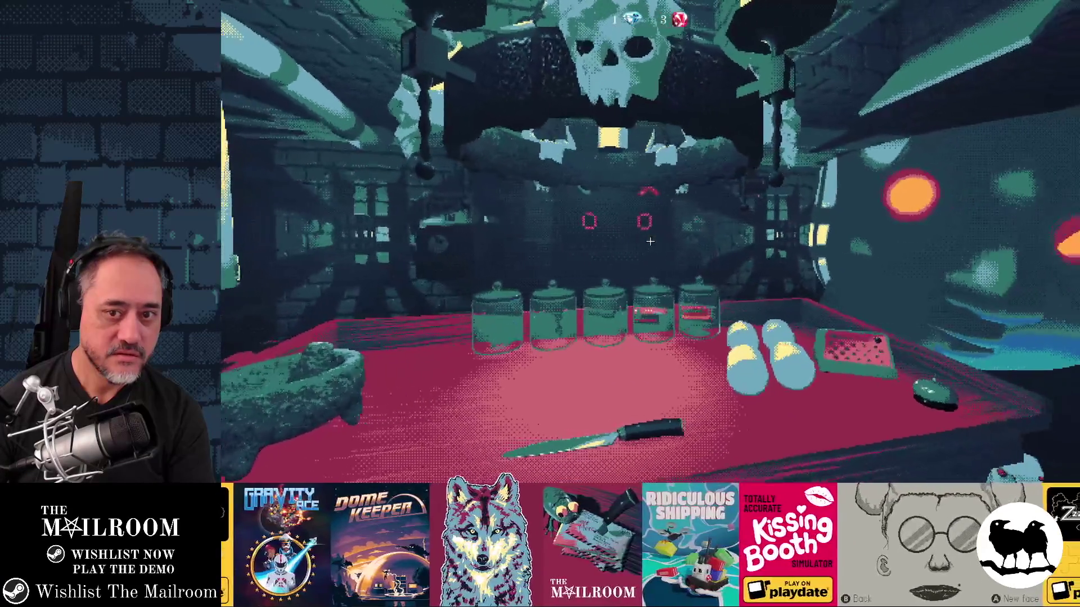
key("Escape")
Step: Move %MusicboxSound.play() out of STATE_ARMED to below 'state = STATE_LEAVING', removing the empty line
key("alt+Tab")
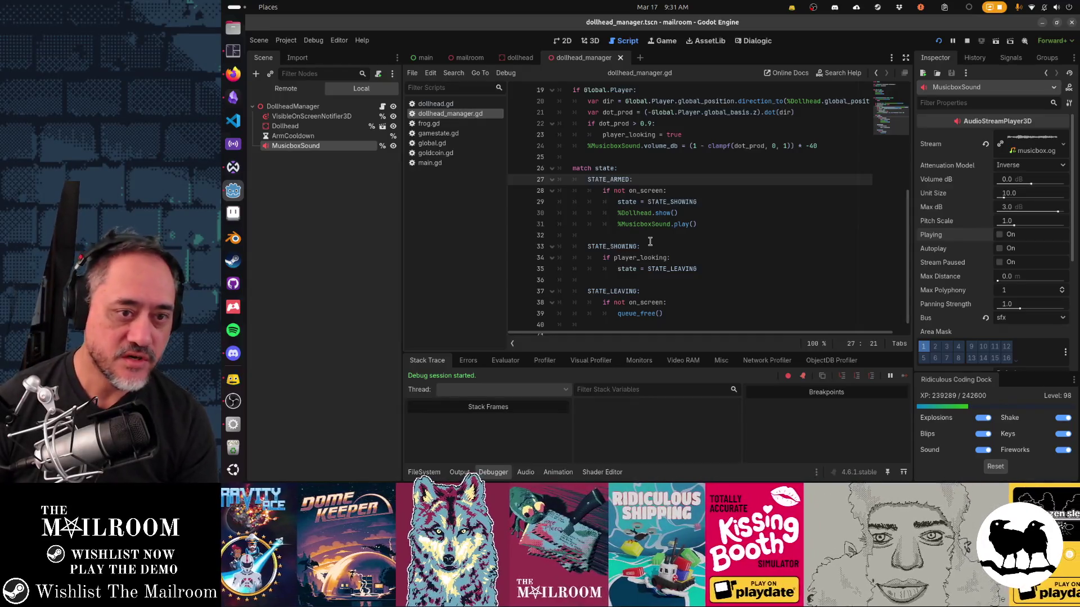
key("Home")
key("Home")
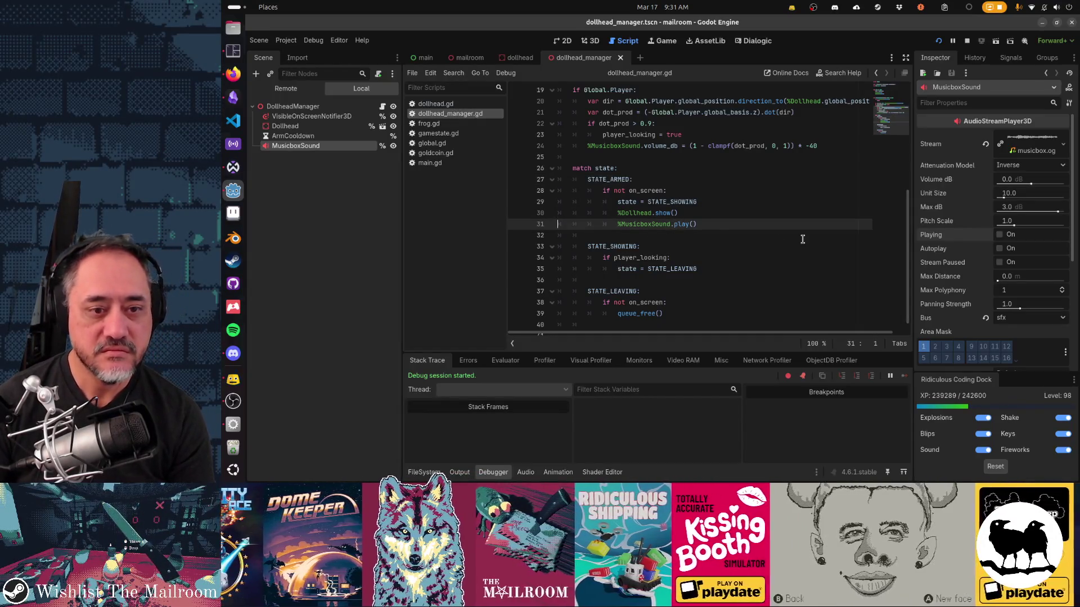
key("Home")
key("shift+End")
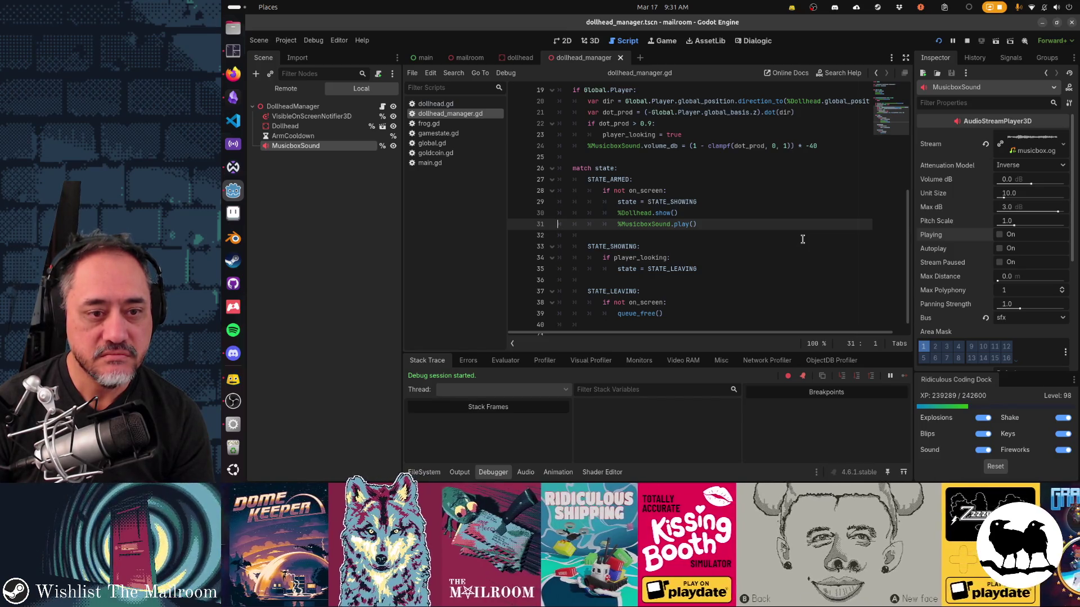
key("ctrl+x")
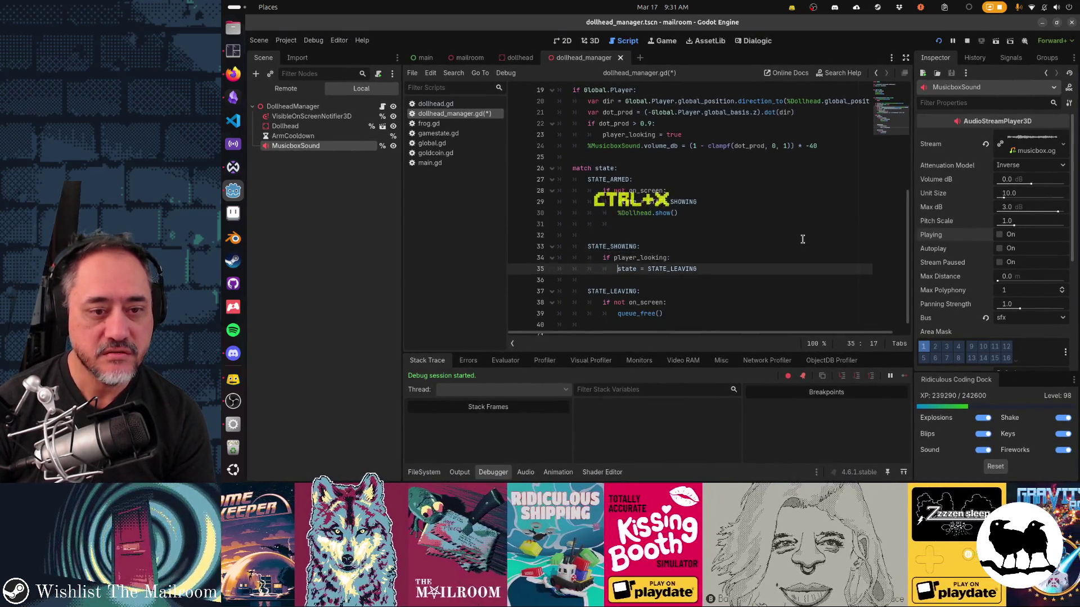
key("Down")
key("Down")
key("Down")
key("End")
key("Return")
key("ctrl+v")
key("Up")
key("Up")
key("BackSpace")
key("BackSpace")
key("BackSpace")
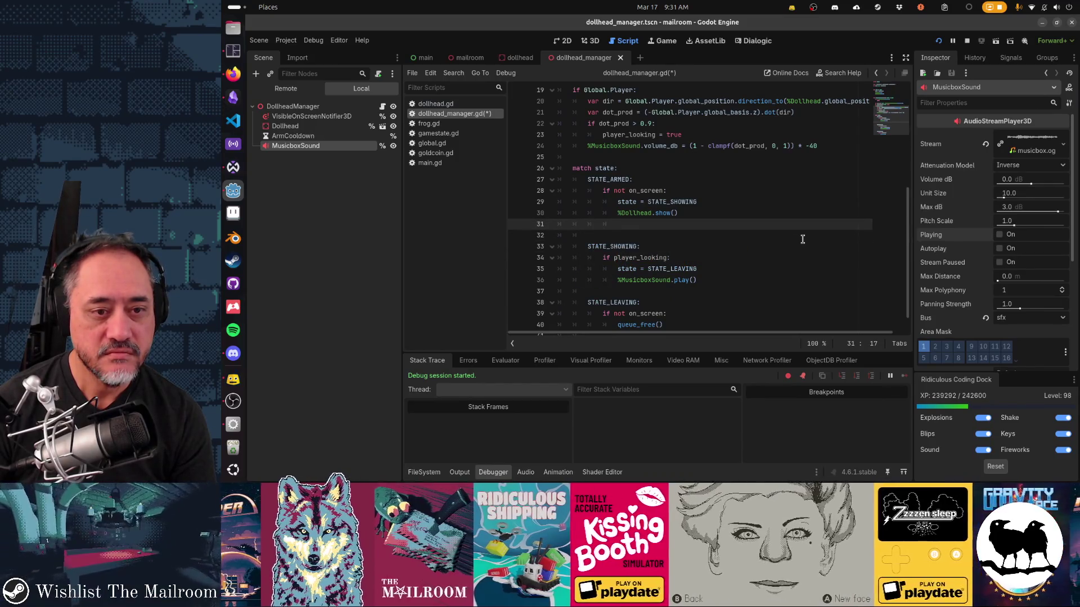
key("BackSpace")
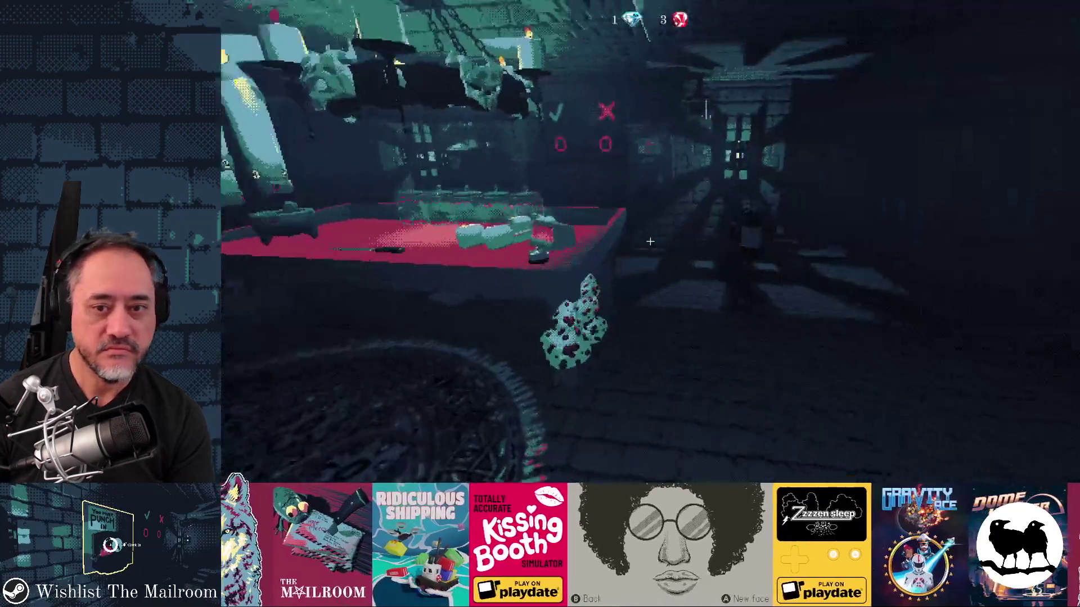
Step: Trigger the dollhead event from the in-game debug console to test it, then stop the game with F8
key("grave")
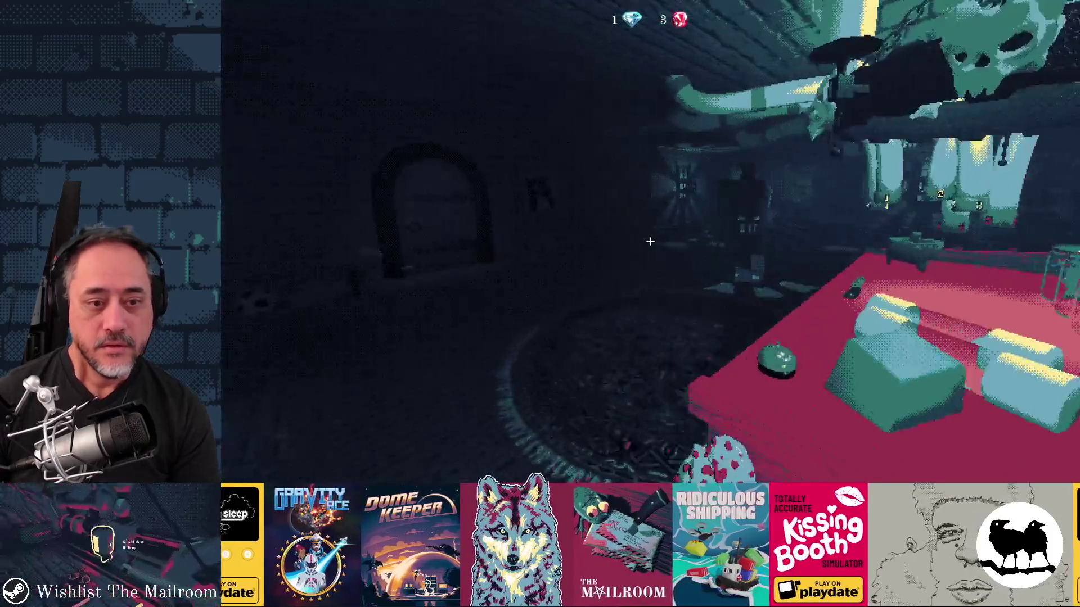
key("F8")
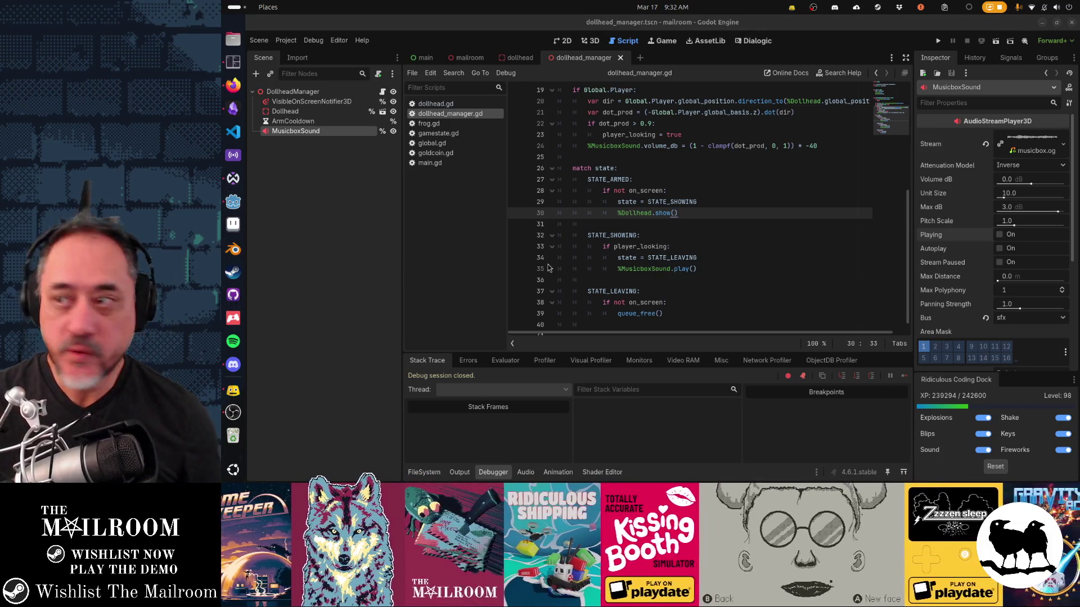
Step: Commit the 13 changed files to main as 'dollhead event' and push to origin
key("alt+Tab")
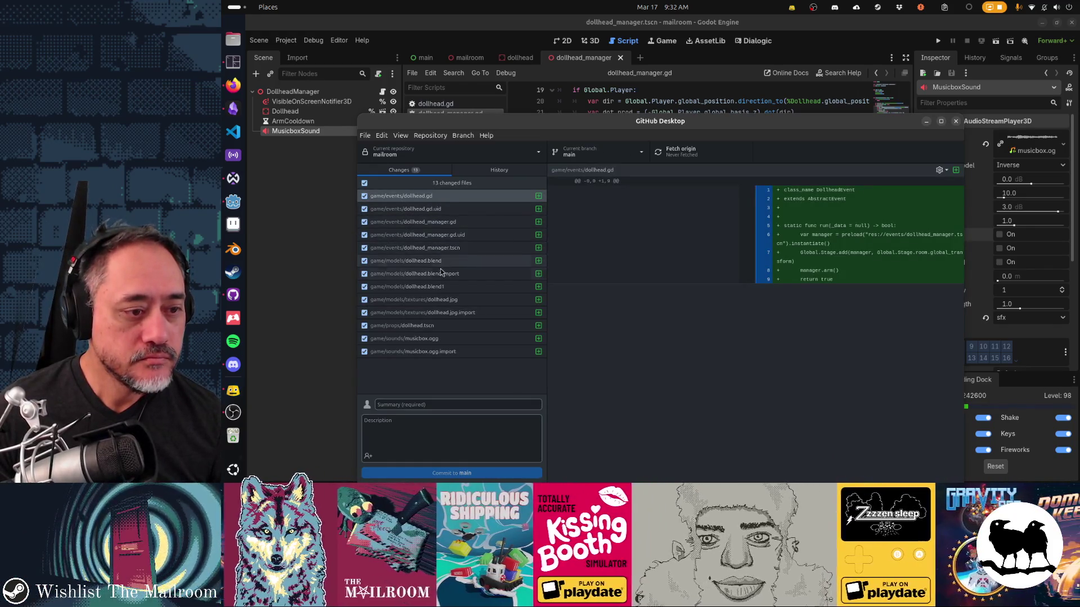
left_click(462, 404)
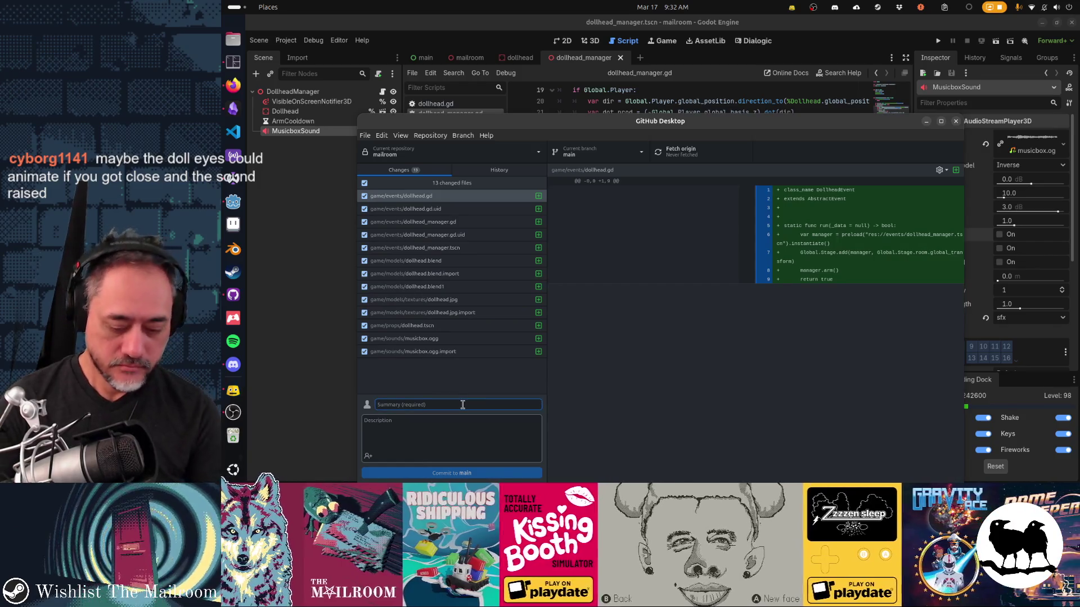
type("dollhead event")
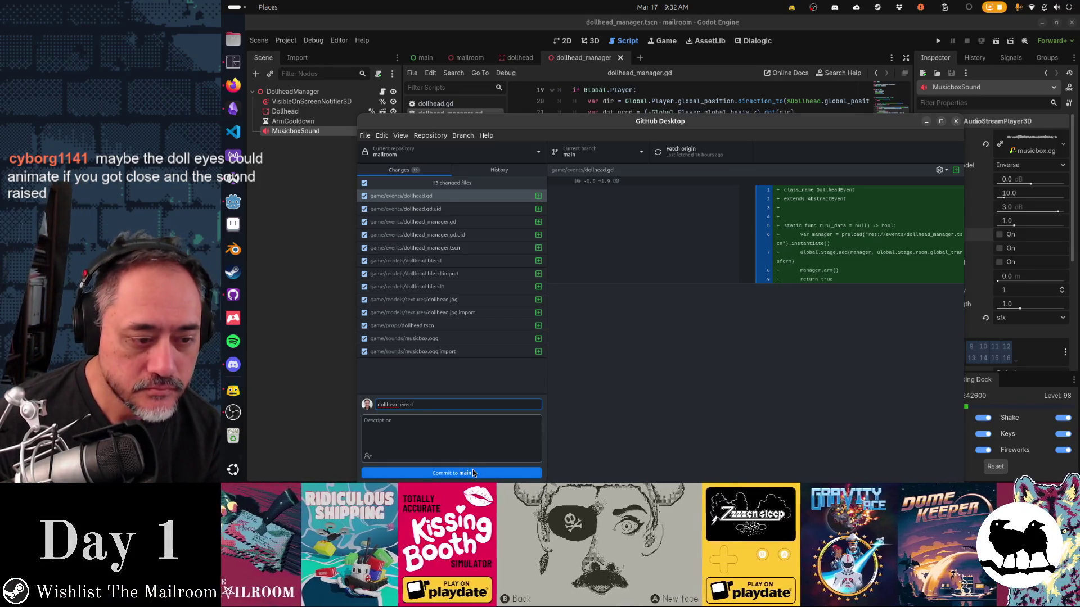
left_click(472, 471)
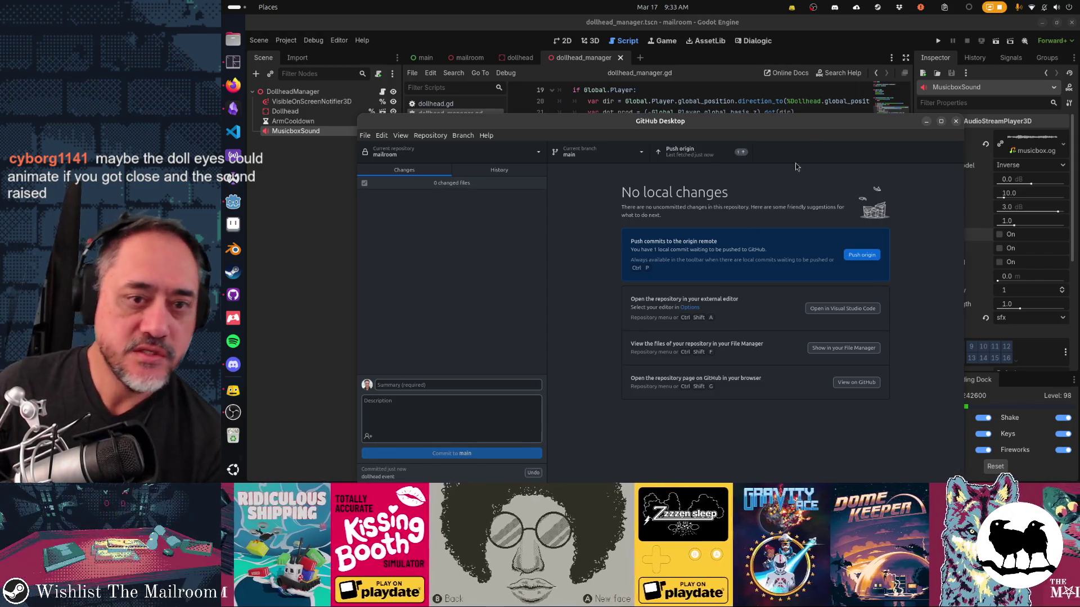
left_click_drag(811, 123, 811, 100)
left_click(860, 228)
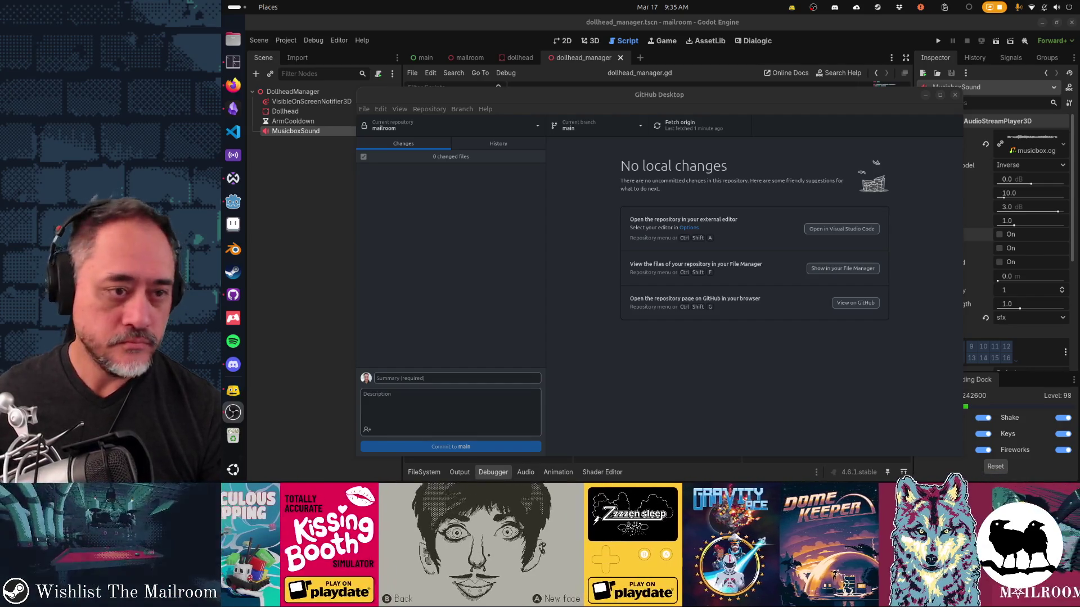
Step: Switch to Obsidian's Gamedev TODO board once the dollhead event push is finished
left_click(233, 108)
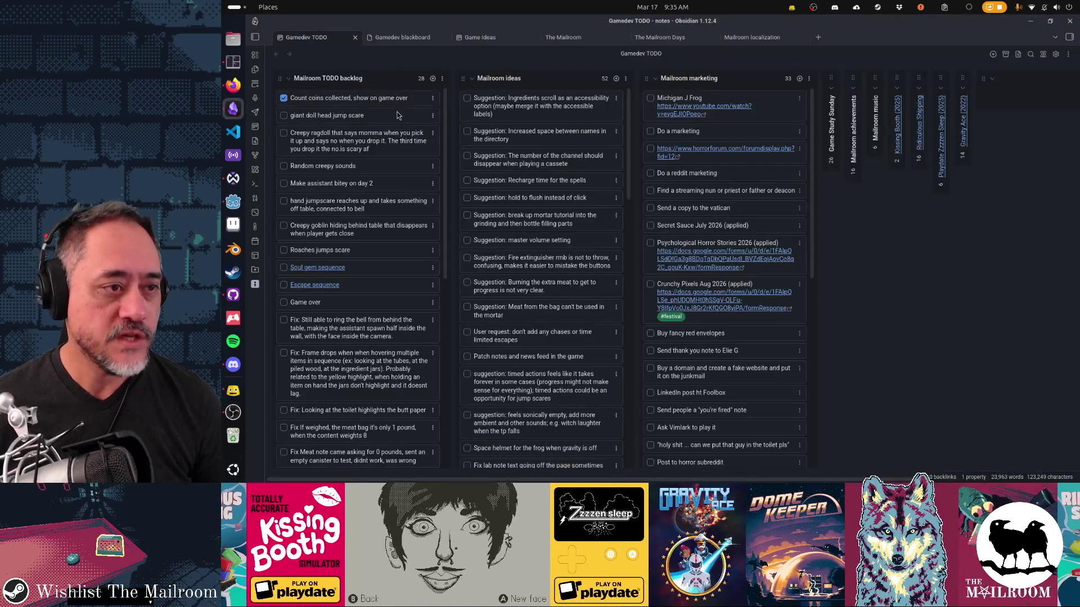
Step: Tick 'giant doll head jump scare' and the toilet butt-paper highlight fix, then return to Godot
left_click(283, 115)
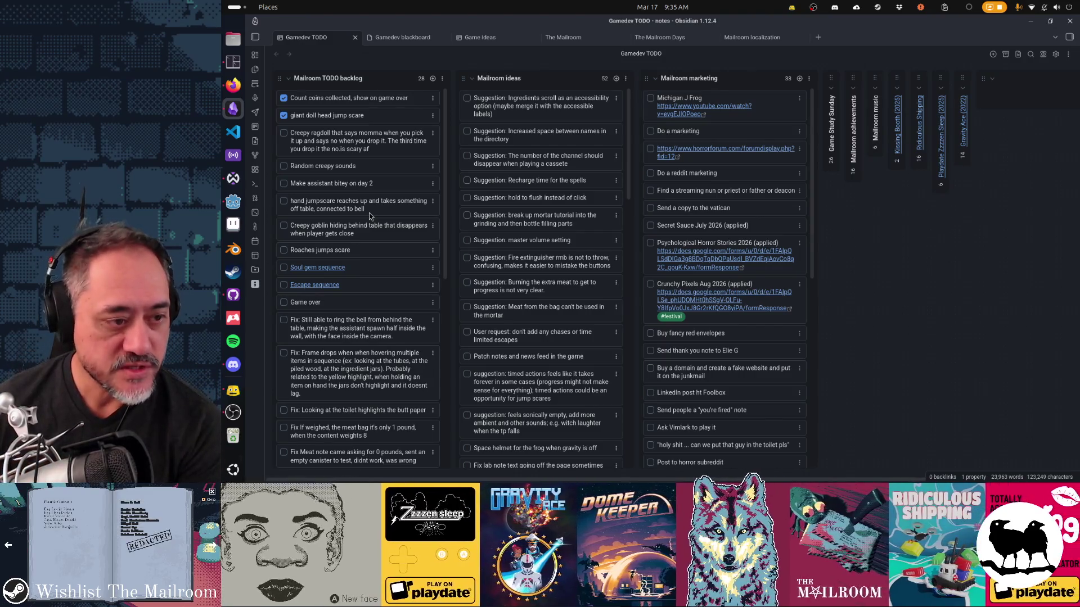
mouse_move(325, 266)
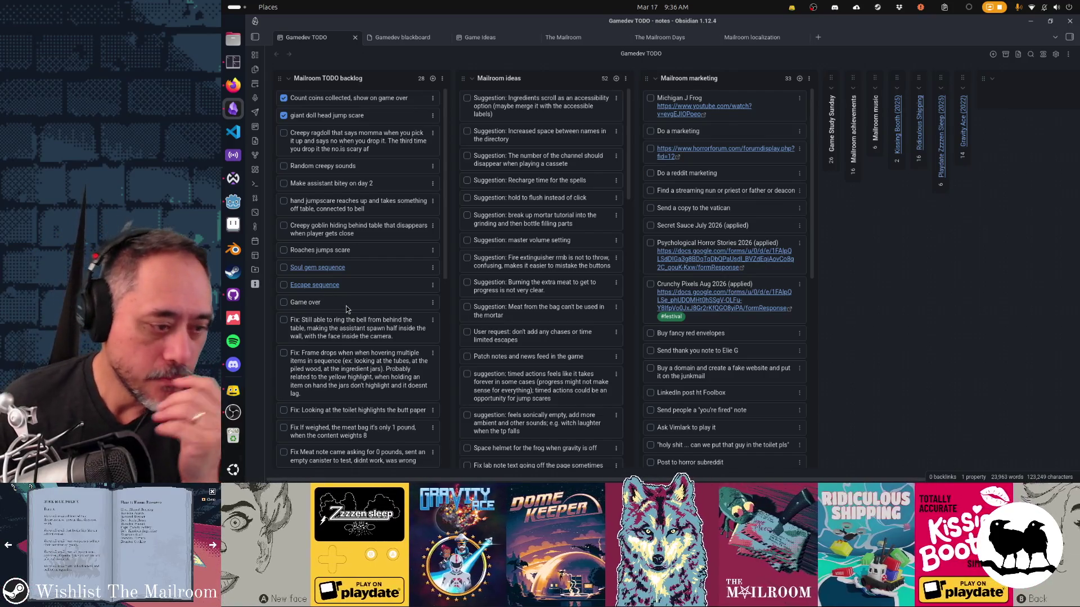
scroll(342, 308, "down", 3)
scroll(343, 308, "down", 1)
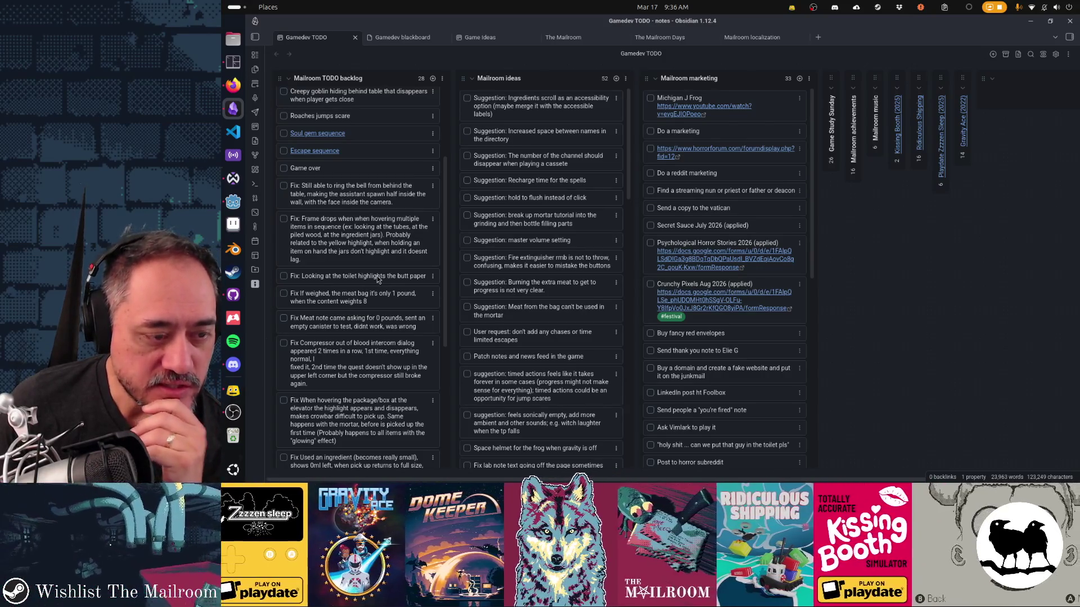
left_click(284, 276)
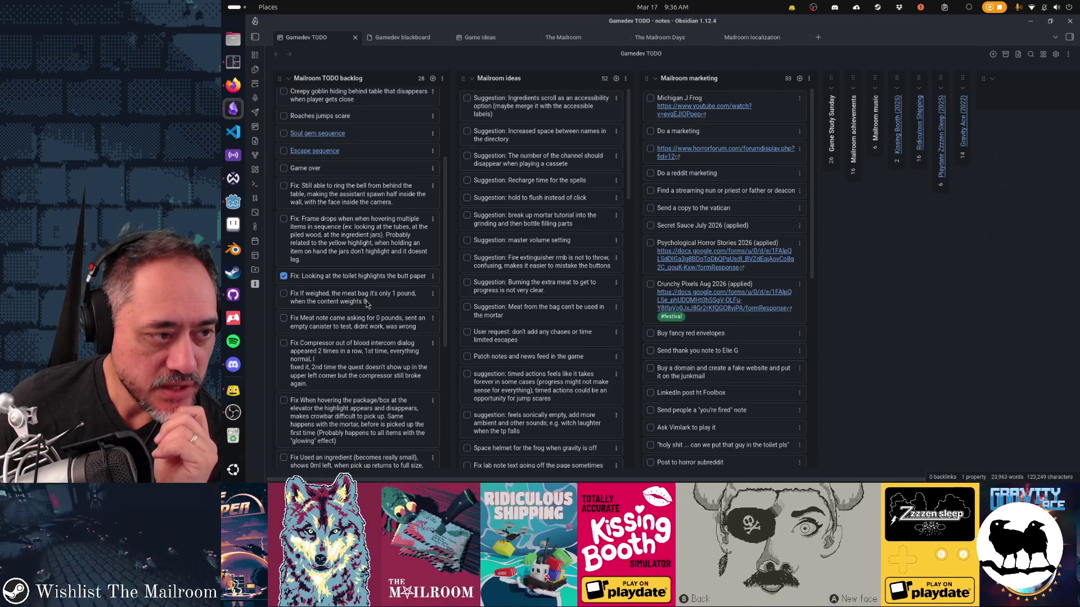
left_click(233, 201)
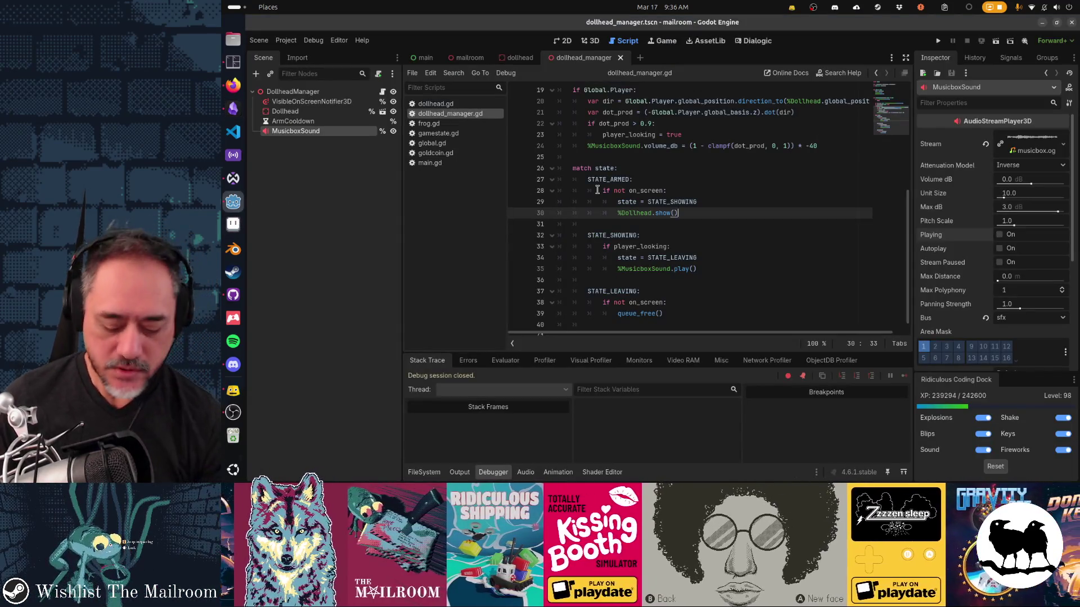
Step: Search project resources for 'meatpackage', 'meat1', then 'meat', browsing the results
key("shift+alt+o")
type("meatpackage")
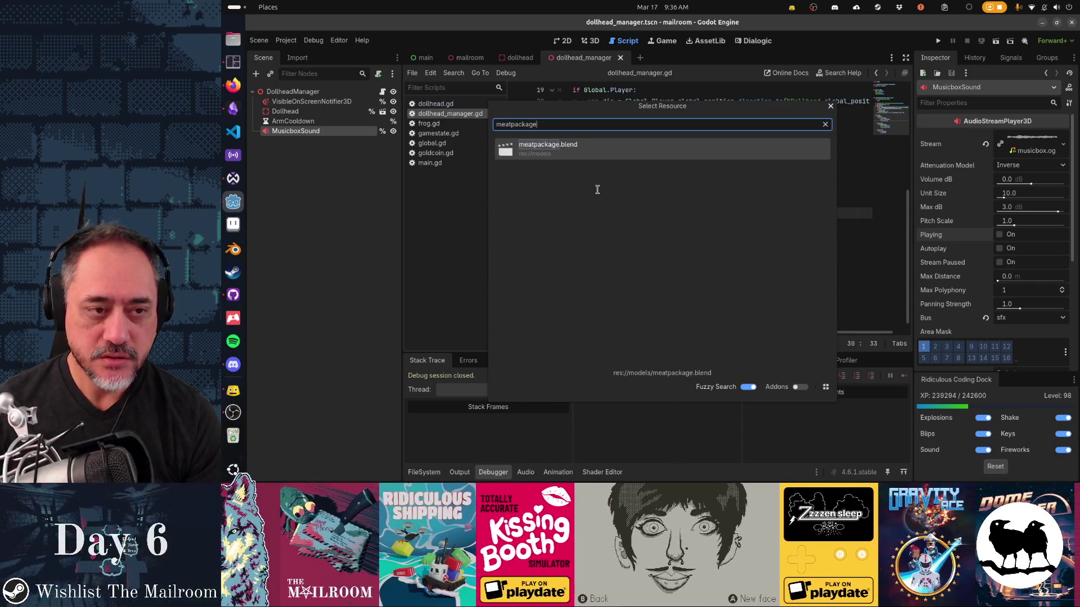
key("ctrl+a")
type("meat1")
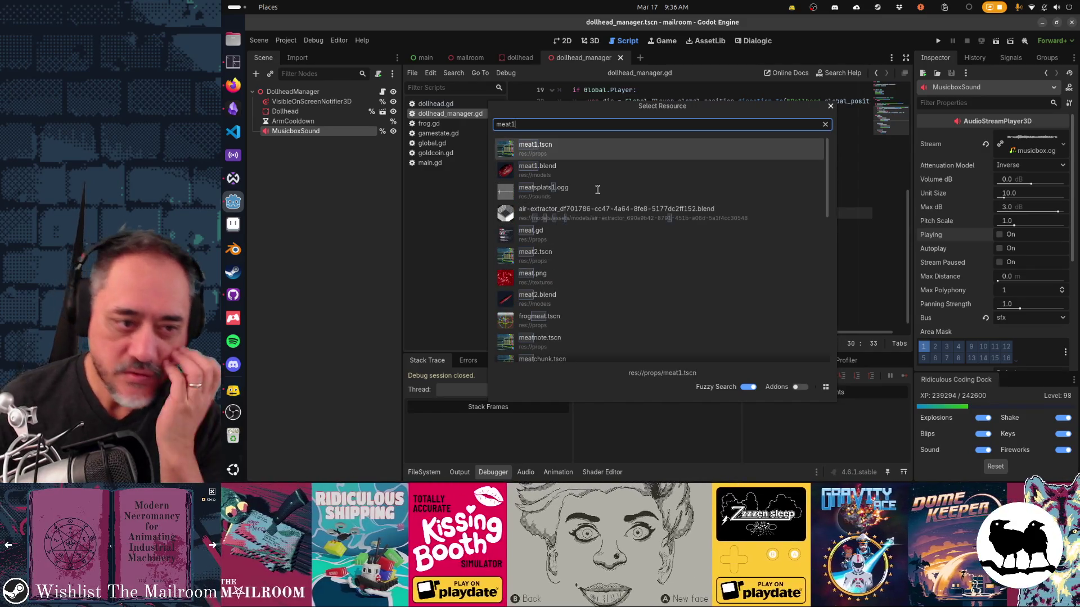
key("ctrl+a")
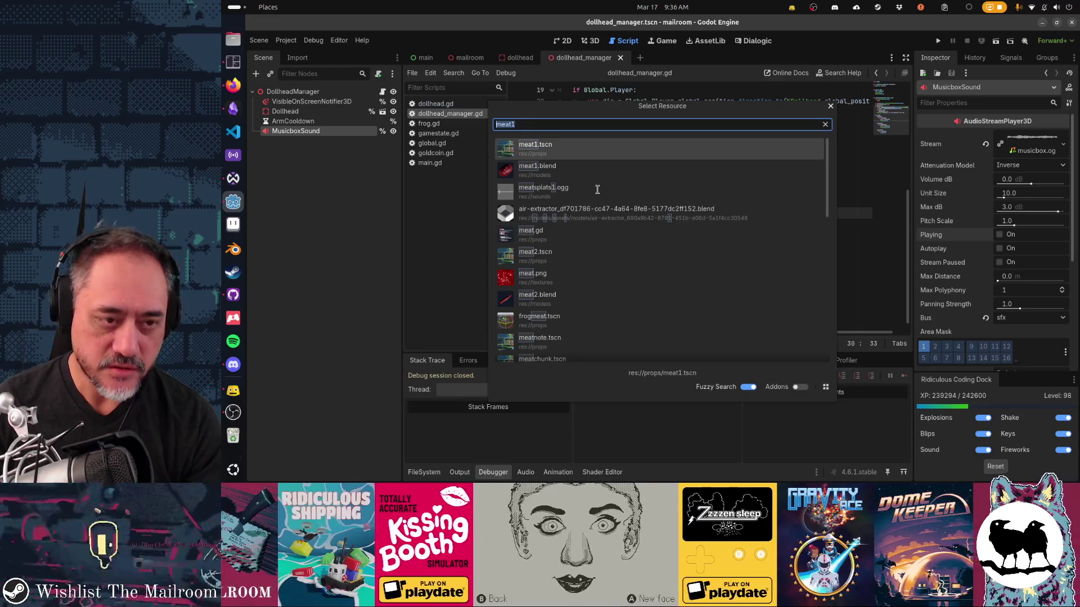
type("meat")
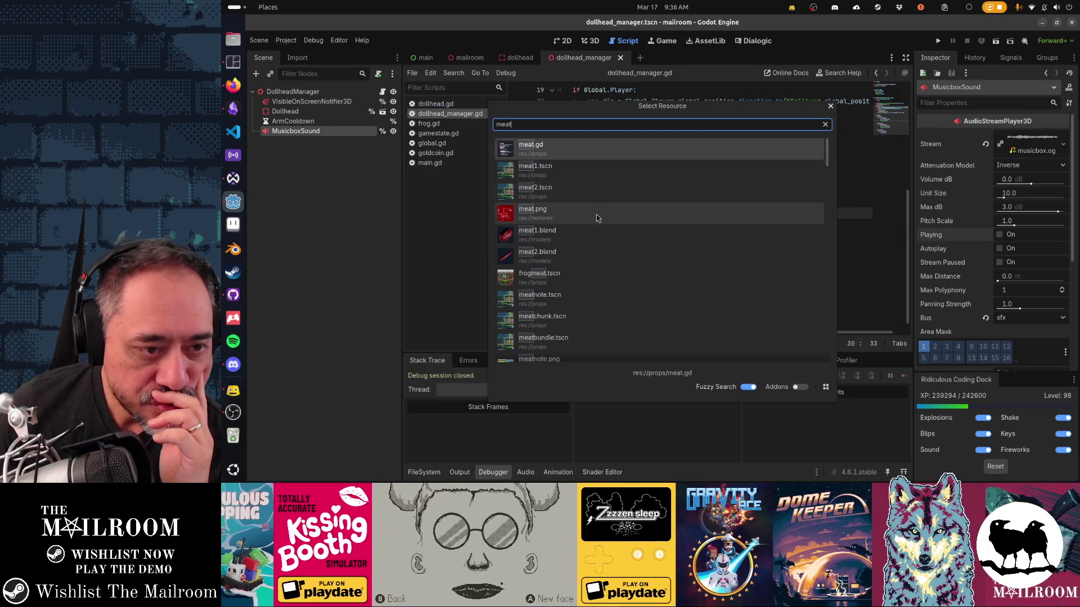
scroll(601, 255, "down", 2)
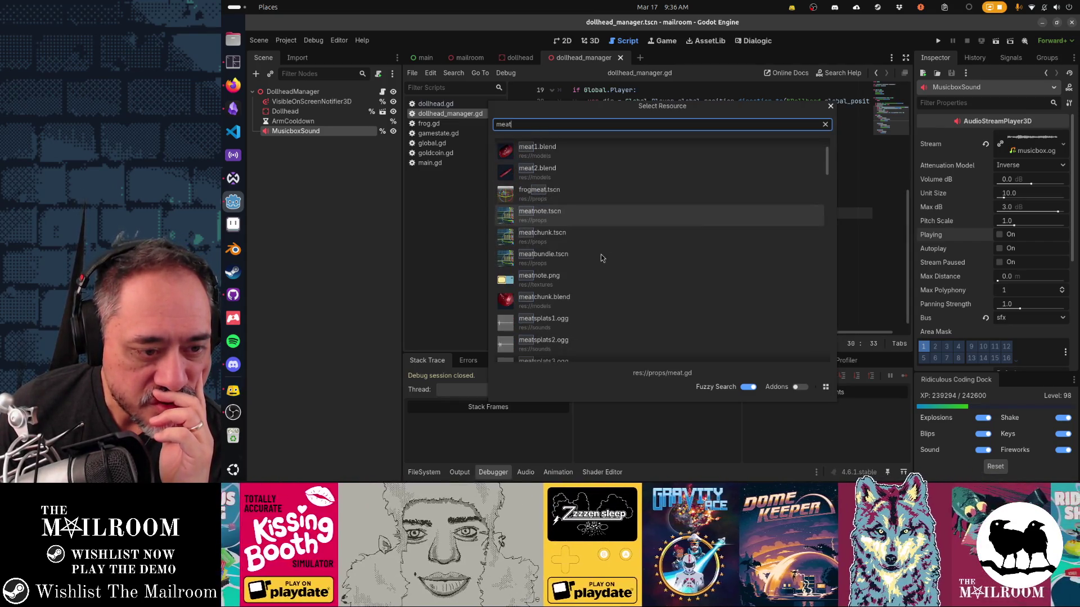
scroll(601, 257, "down", 3)
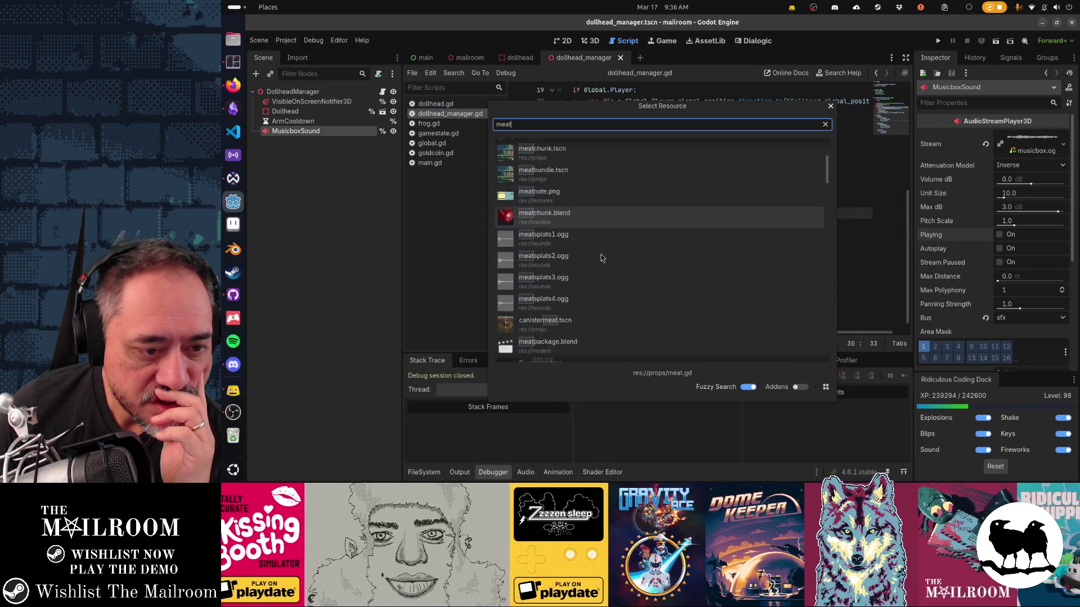
scroll(601, 257, "down", 4)
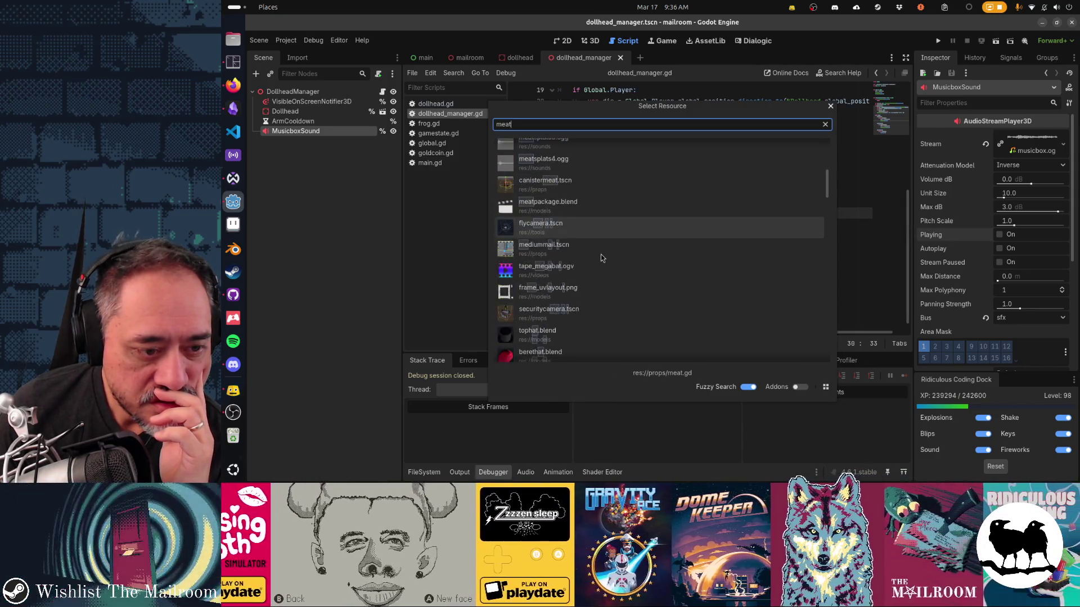
scroll(601, 258, "down", 6)
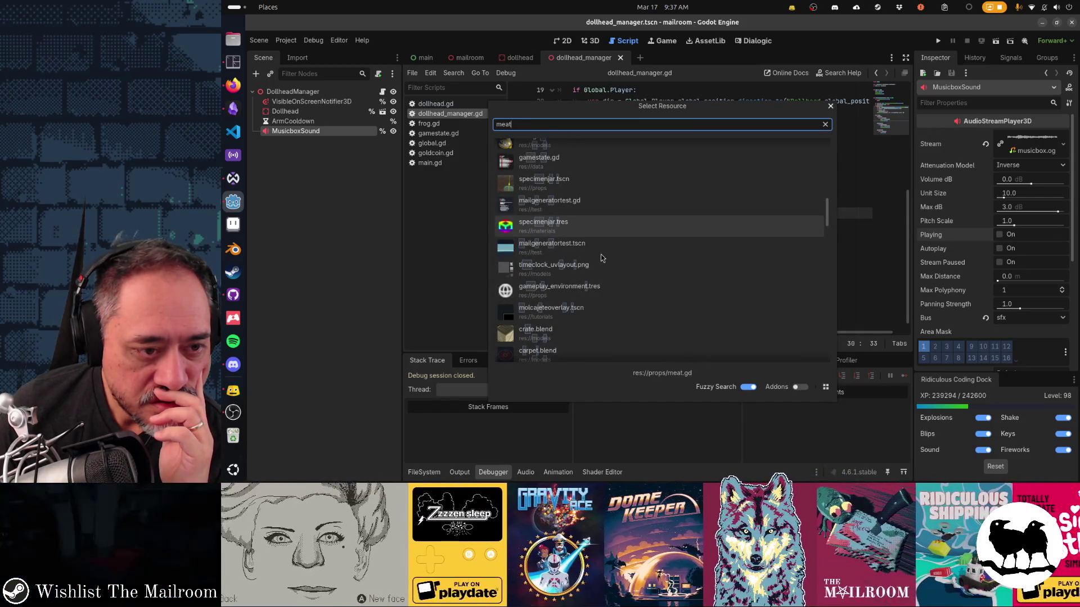
scroll(600, 257, "down", 3)
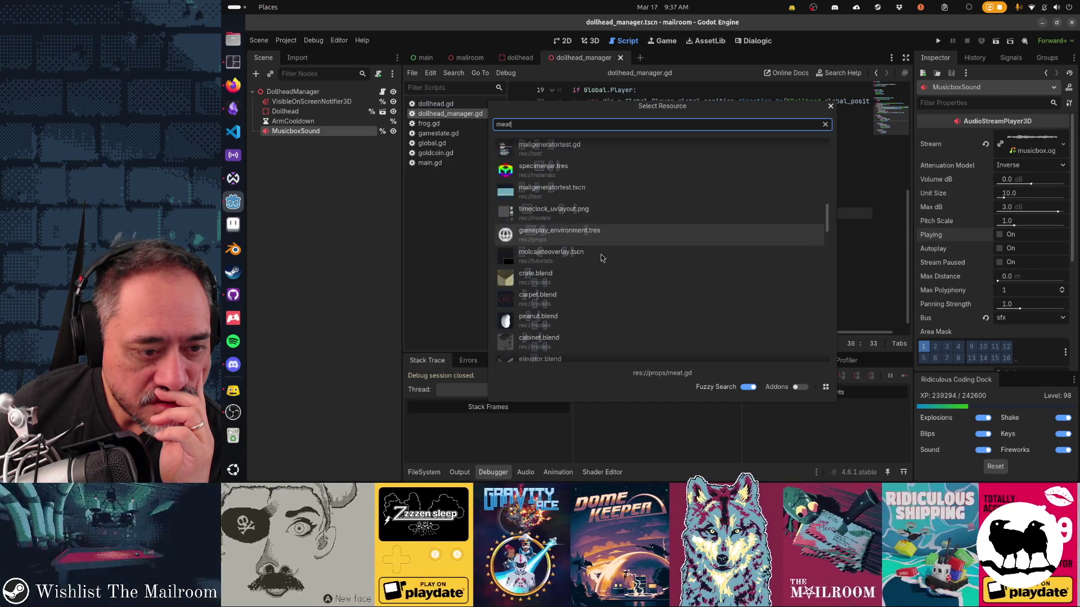
Step: Refine the search to 'package', then 'mail', and open mail2.tscn
key("ctrl+a")
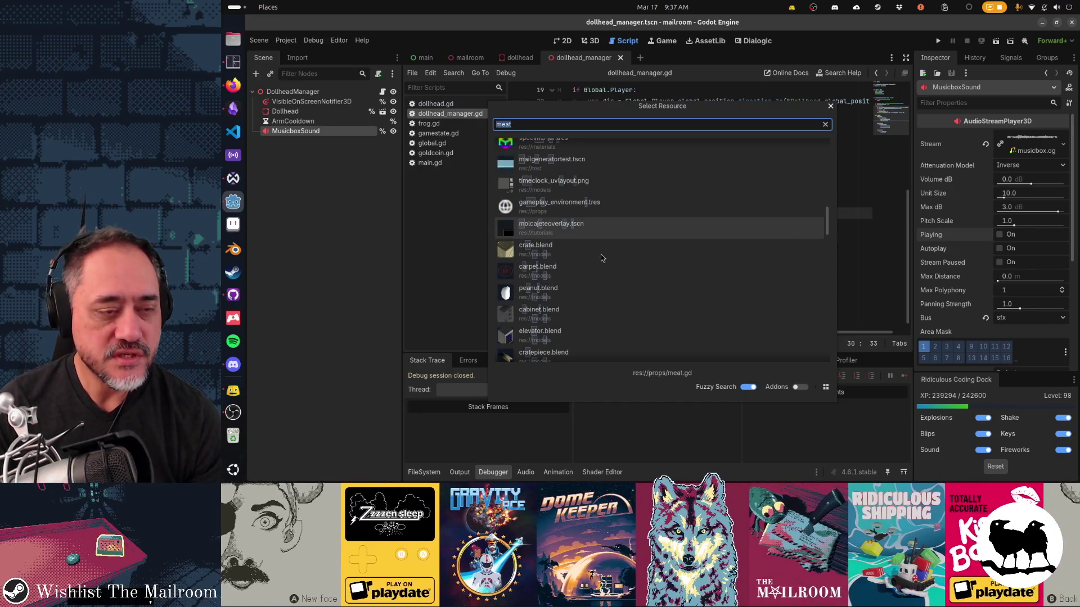
type("package")
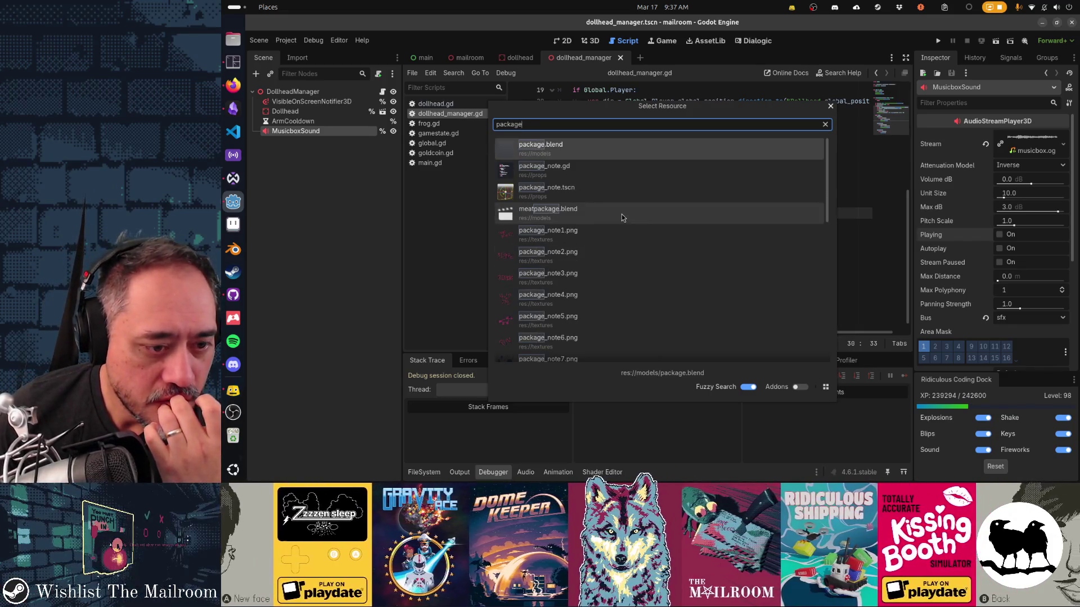
scroll(622, 214, "down", 10)
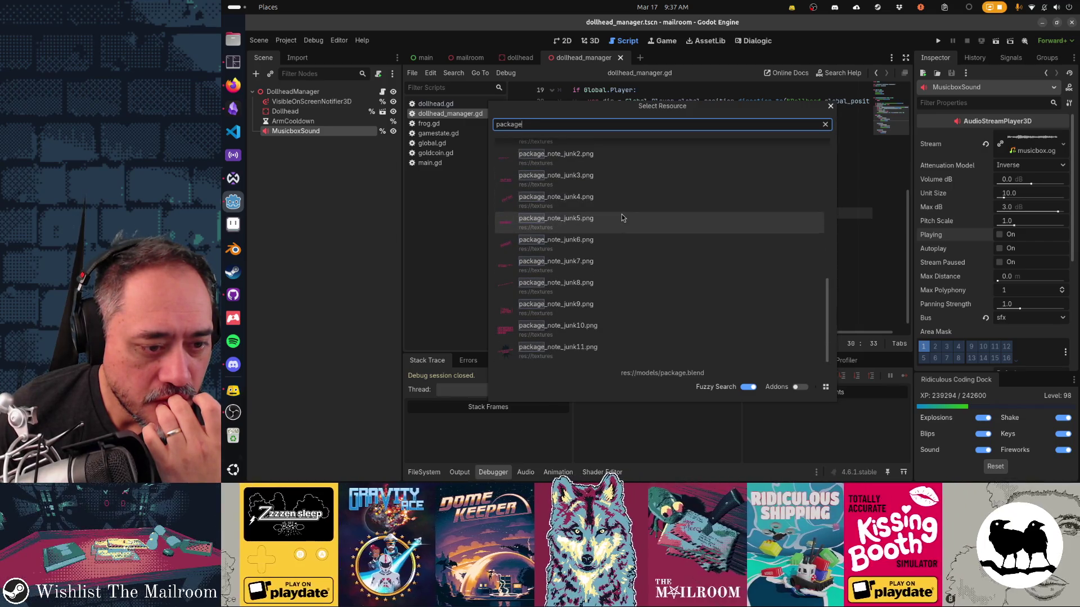
scroll(621, 215, "up", 10)
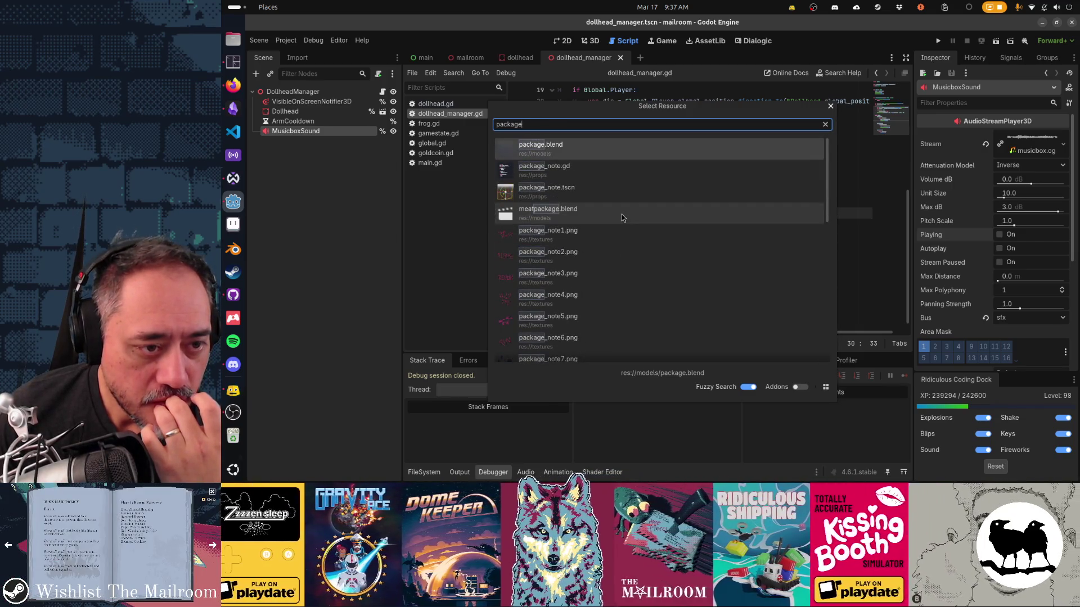
key("ctrl+a")
type("mail")
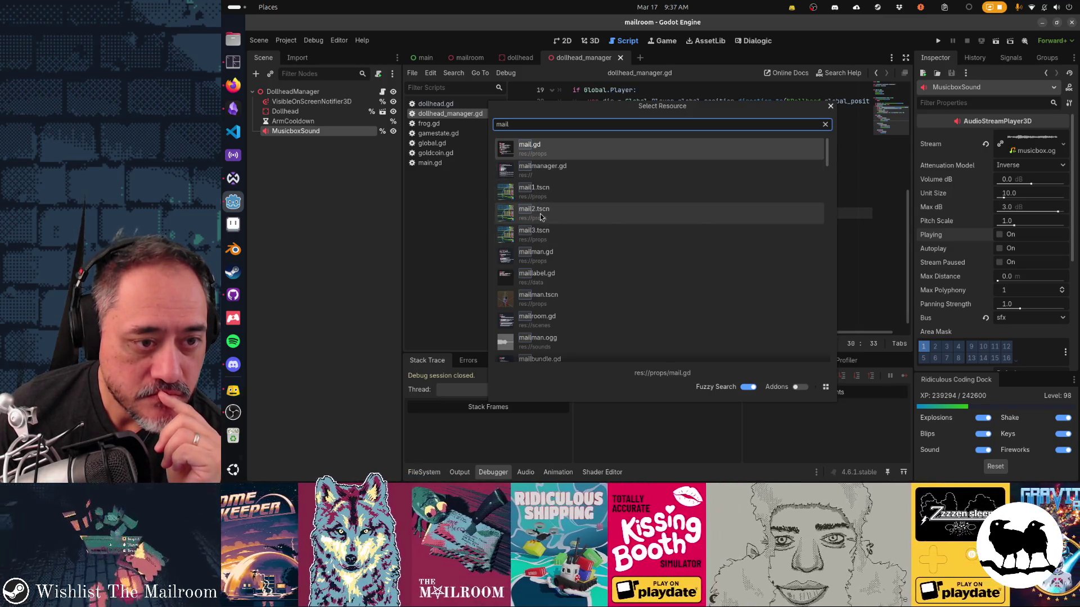
double_click(540, 214)
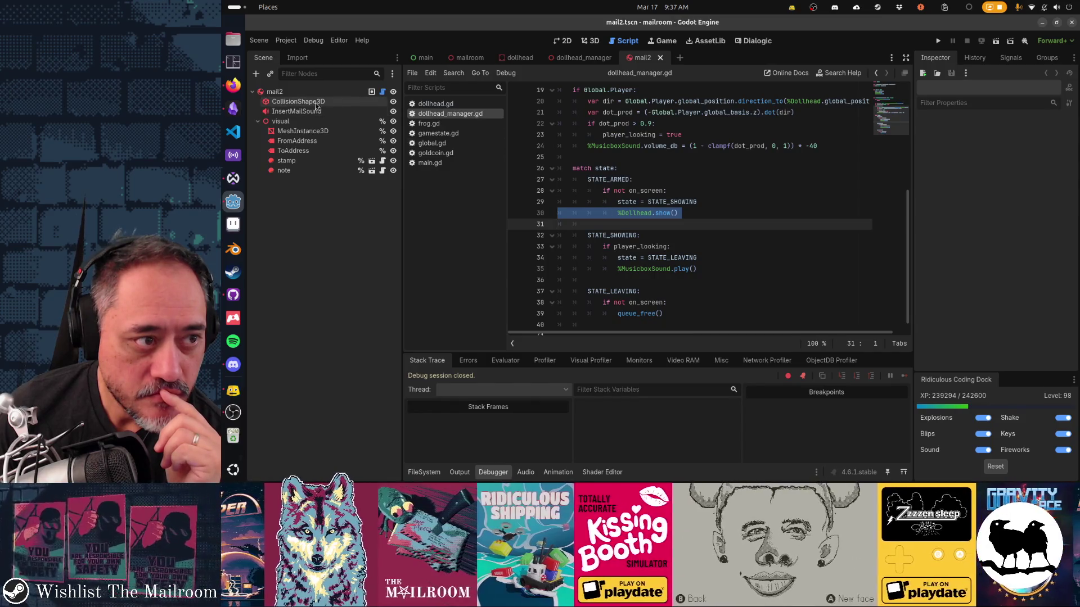
Step: In 3D view, filter FileSystem for 'meat' and open meat1, meat2 and meatbundle scenes
key("ctrl+F2")
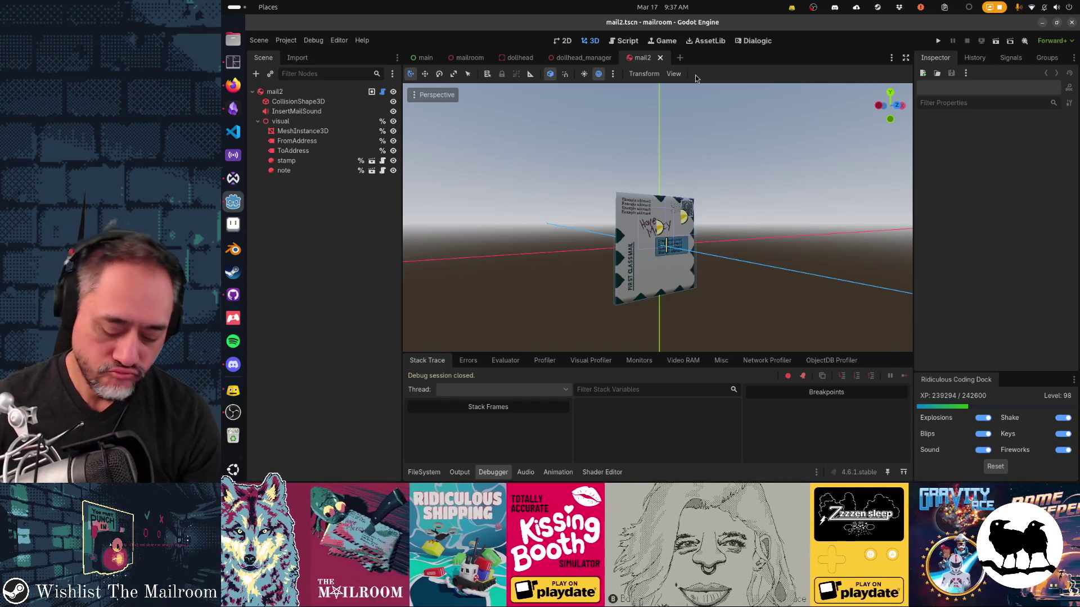
key("alt+shift+o")
type("meat")
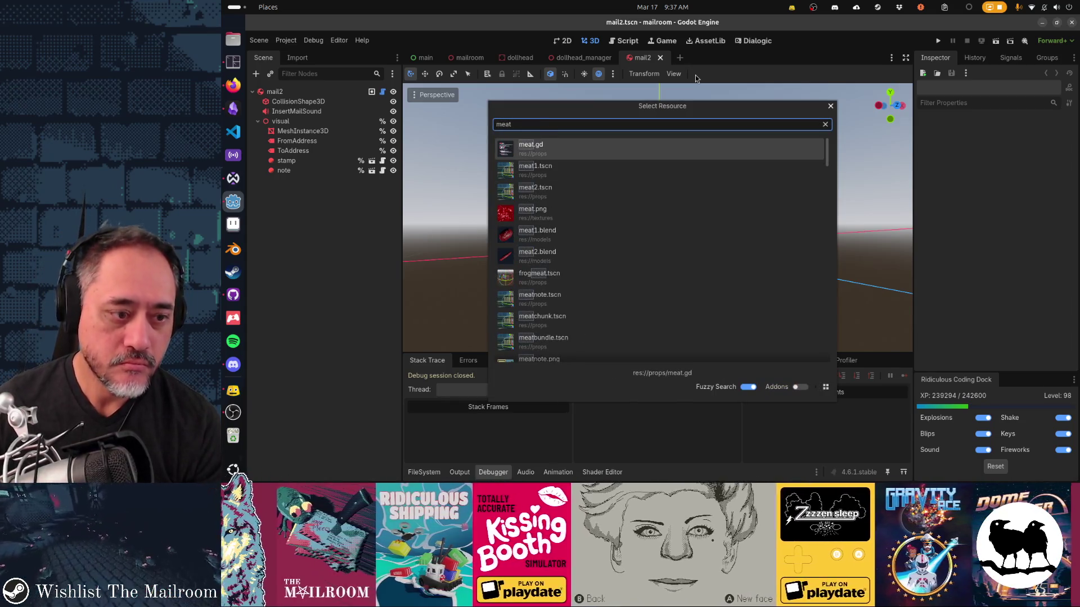
key("Escape")
key("alt+f")
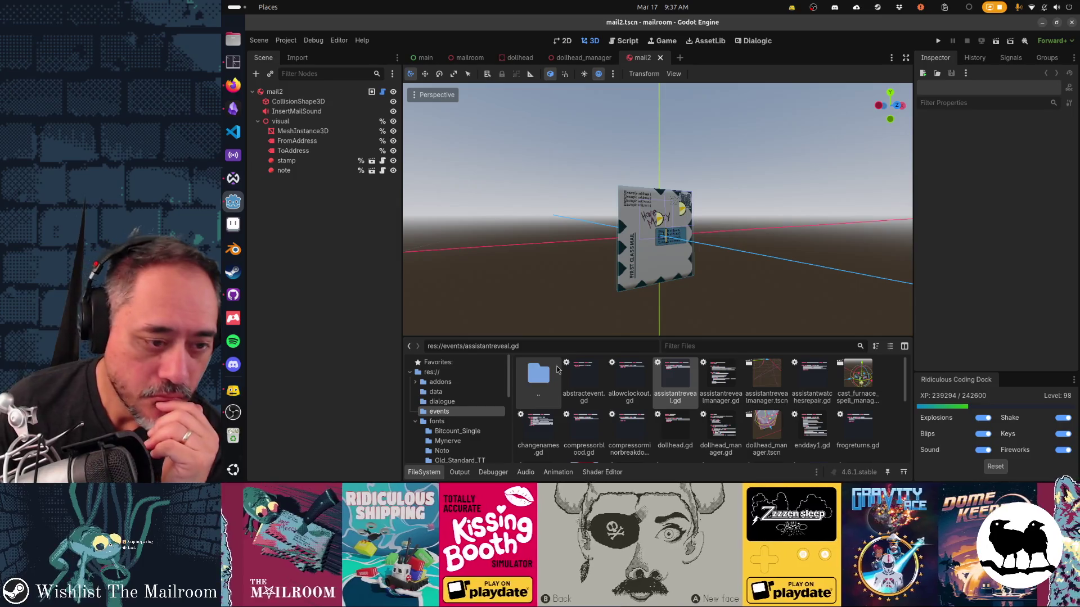
left_click(694, 344)
type("meat")
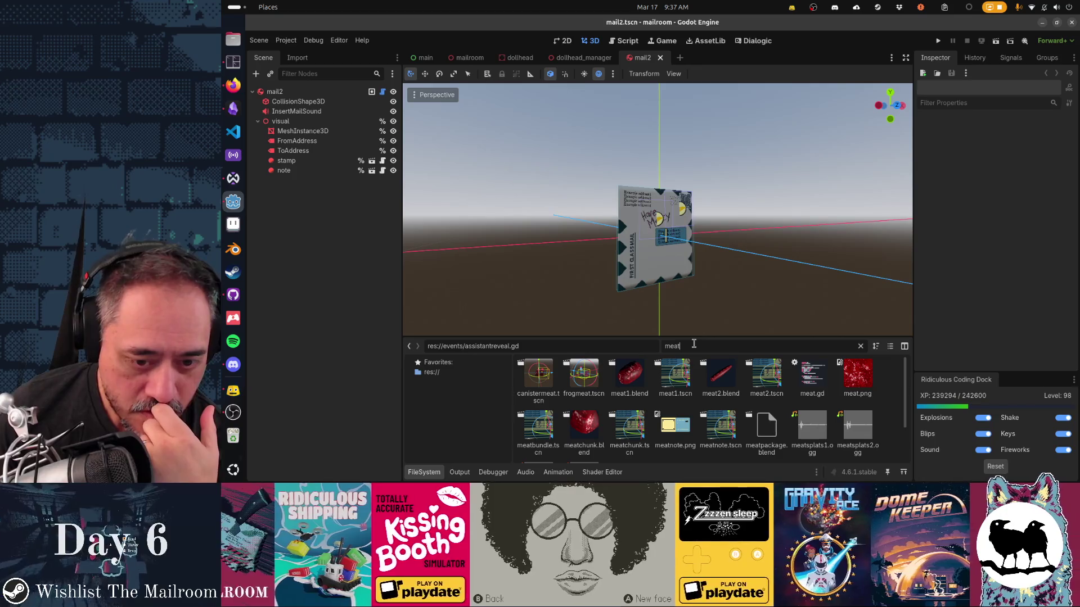
double_click(671, 382)
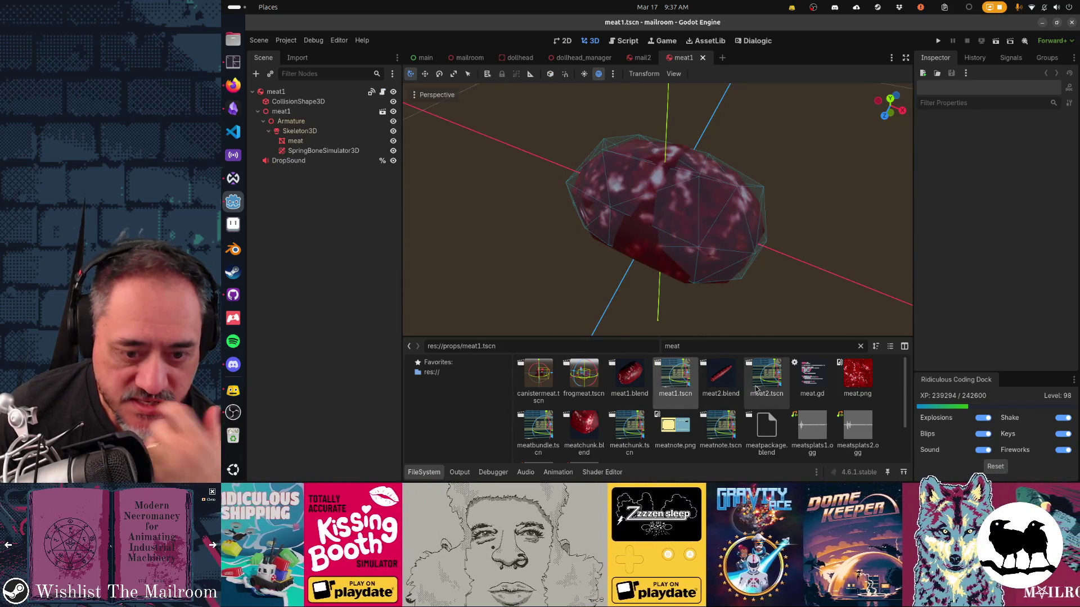
double_click(760, 388)
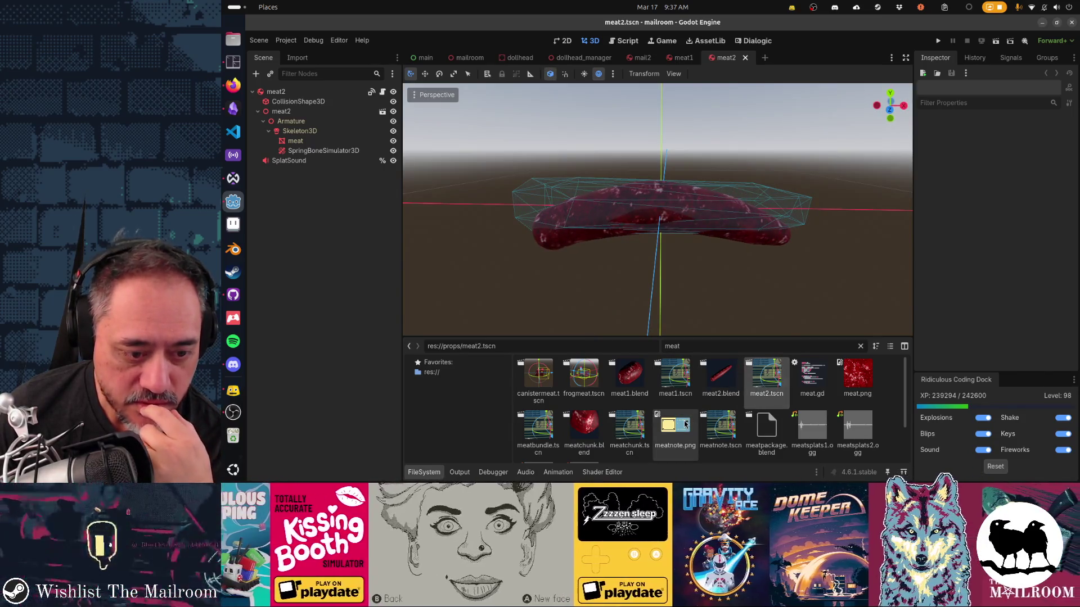
double_click(550, 432)
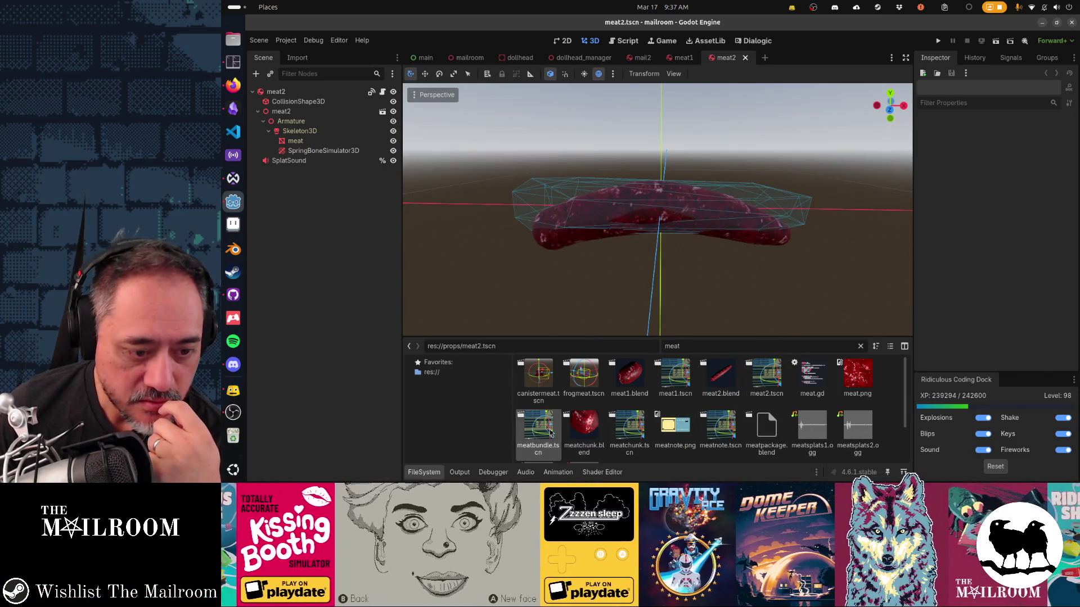
Step: Select the meatbundle root node to review its rigid-body physics settings in the Inspector
left_click(294, 94)
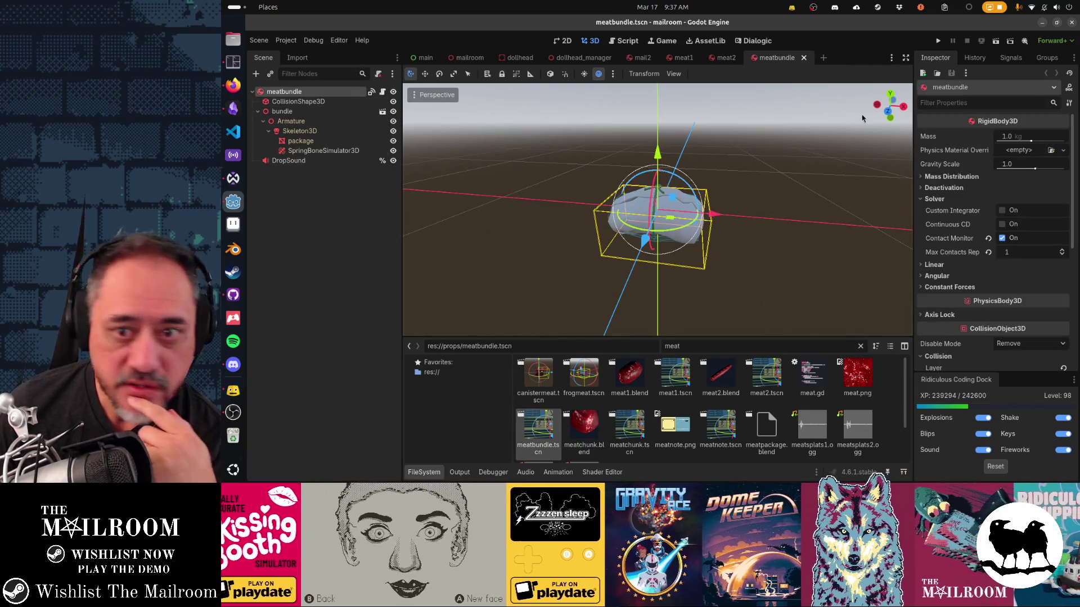
mouse_move(970, 229)
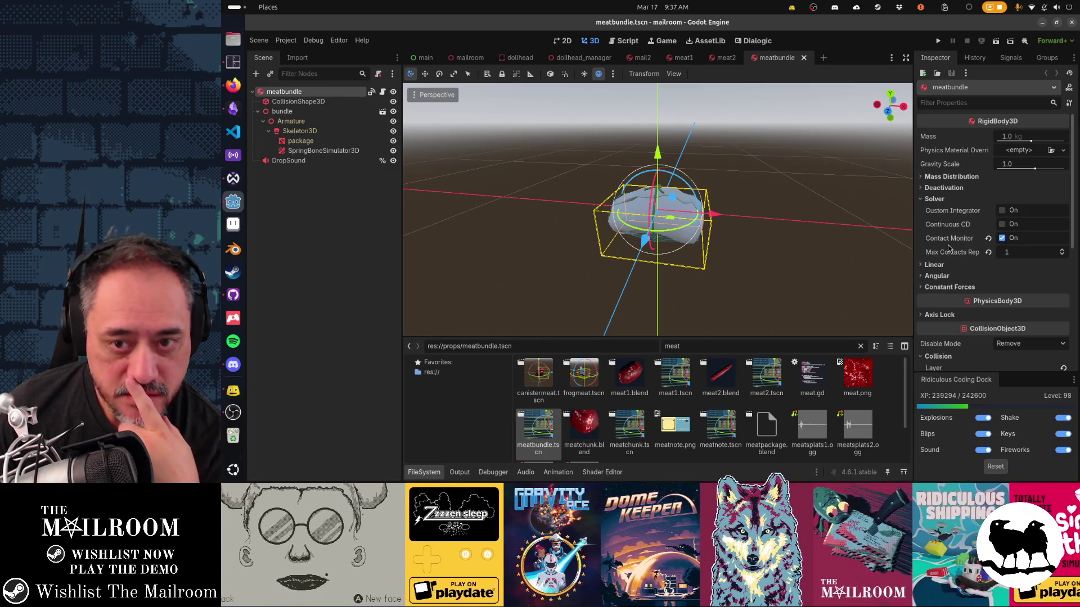
mouse_move(949, 248)
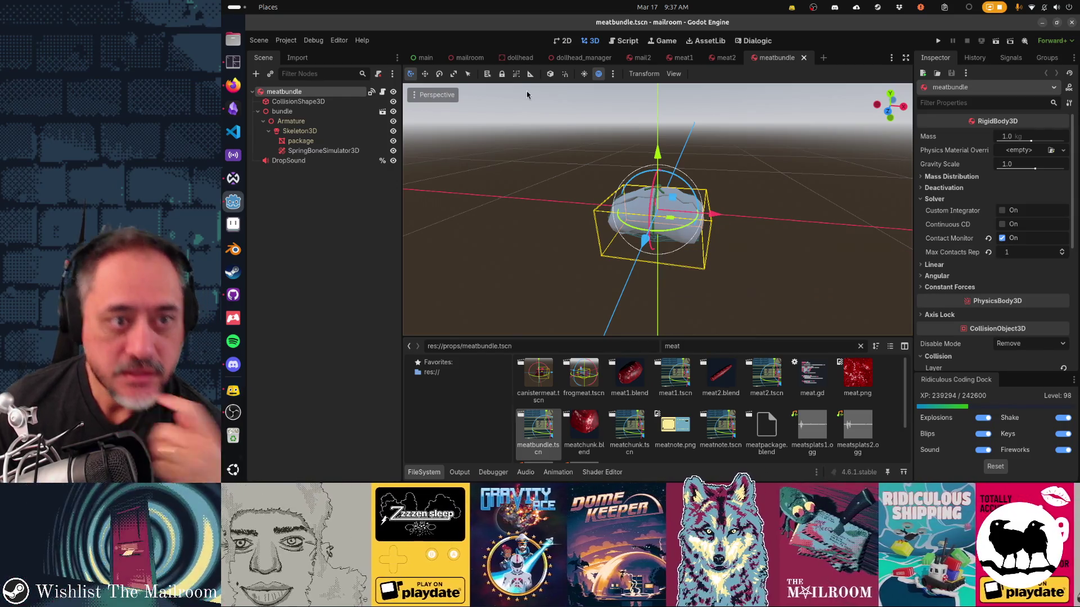
key("ctrl+F3")
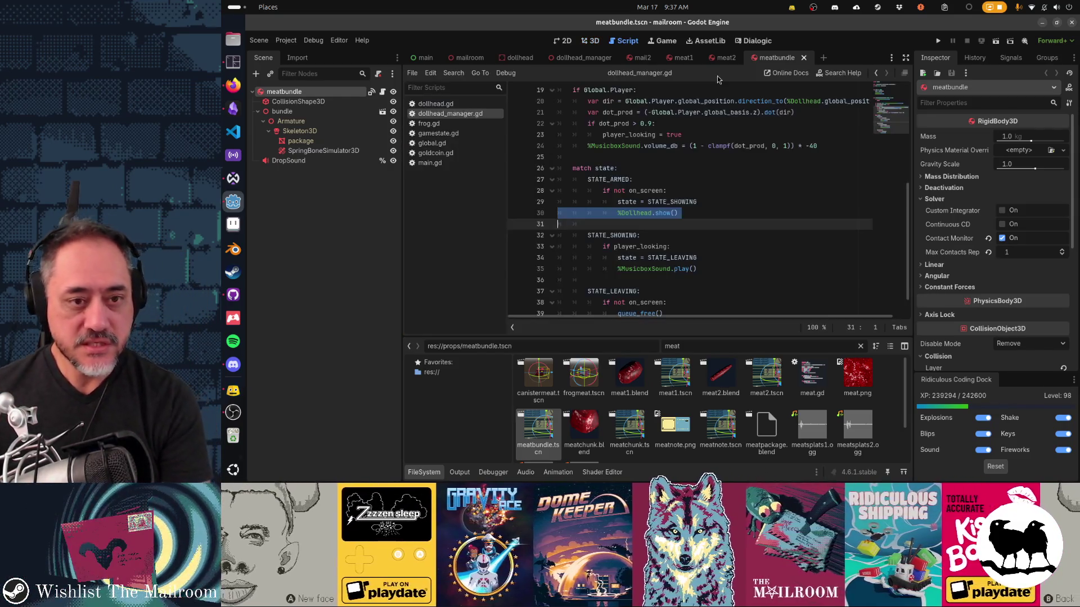
Step: Quick-open scale.gd and copy the word 'weight'
left_click(720, 184)
key("shift+alt+o")
type("scale")
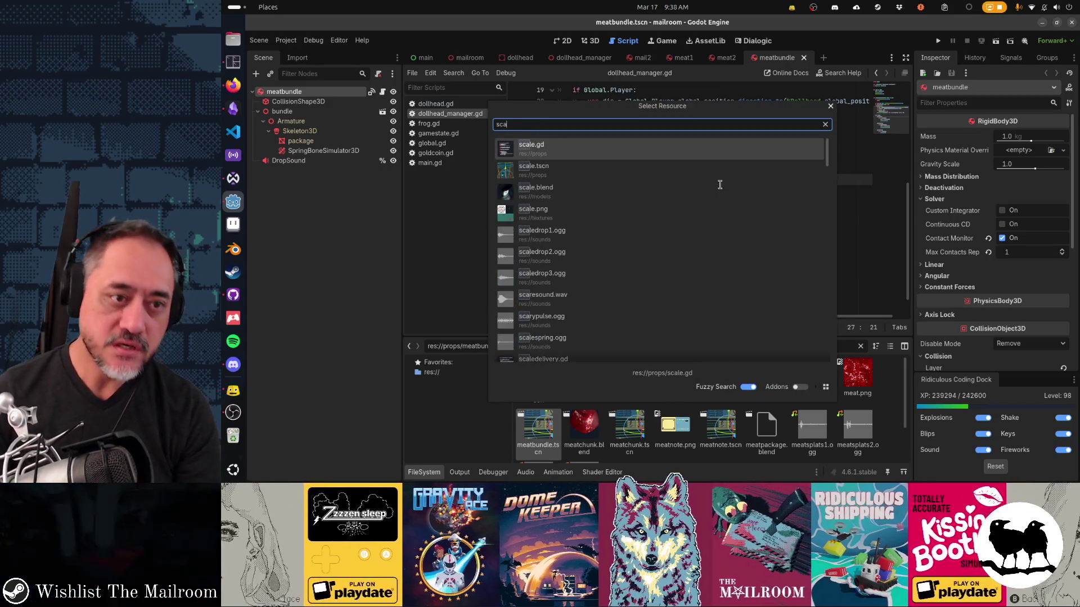
key("Return")
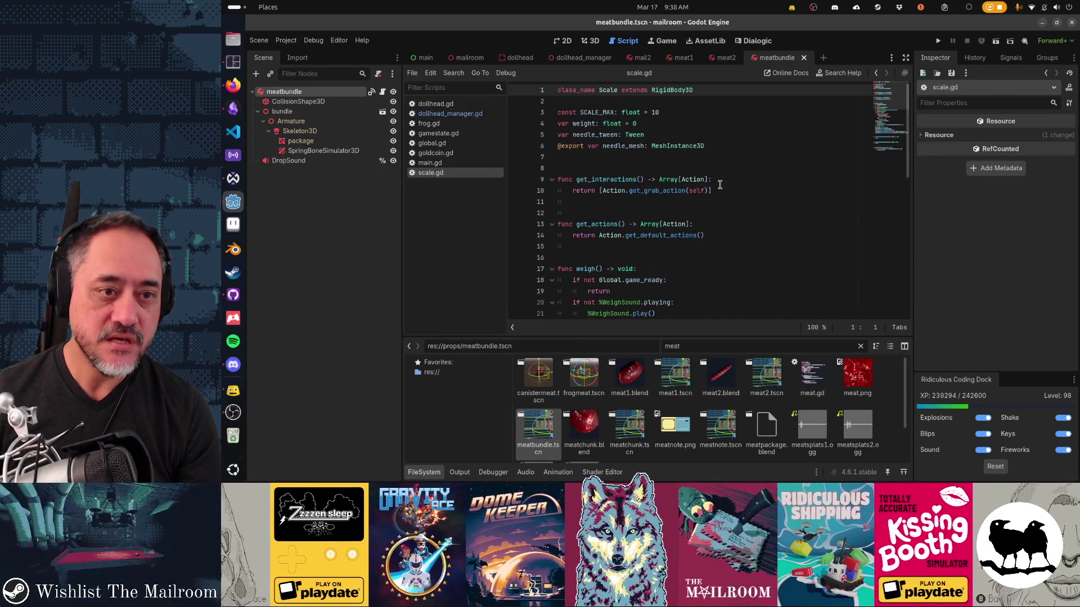
scroll(719, 184, "down", 3)
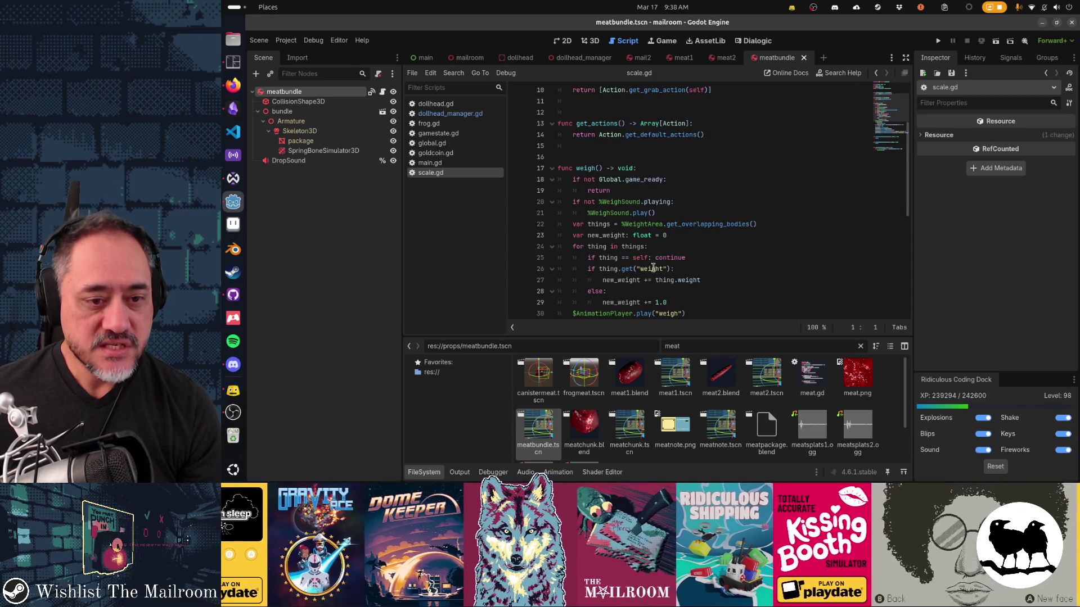
double_click(653, 268)
key("ctrl+c")
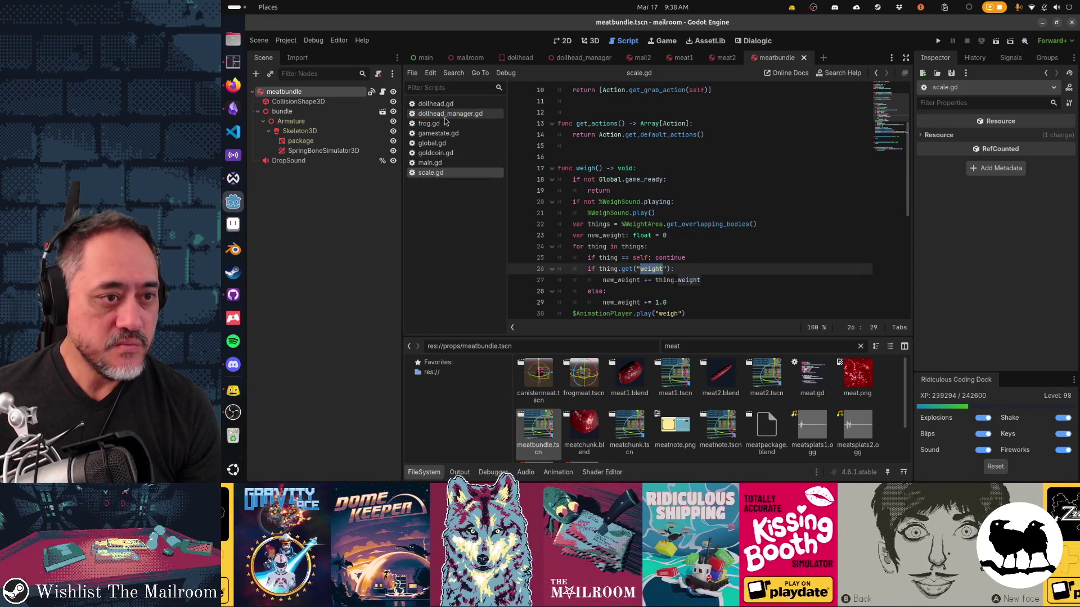
Step: Add a 'var weight' line near the top of mailbundle.gd
left_click(383, 91)
scroll(718, 175, "up", 8)
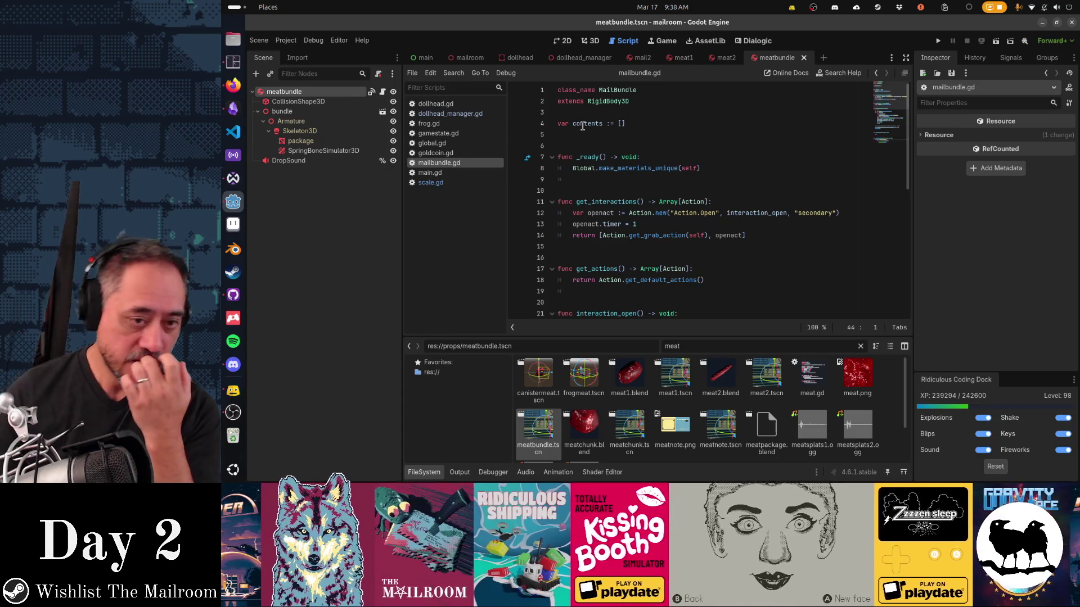
left_click(592, 132)
key("ctrl+v")
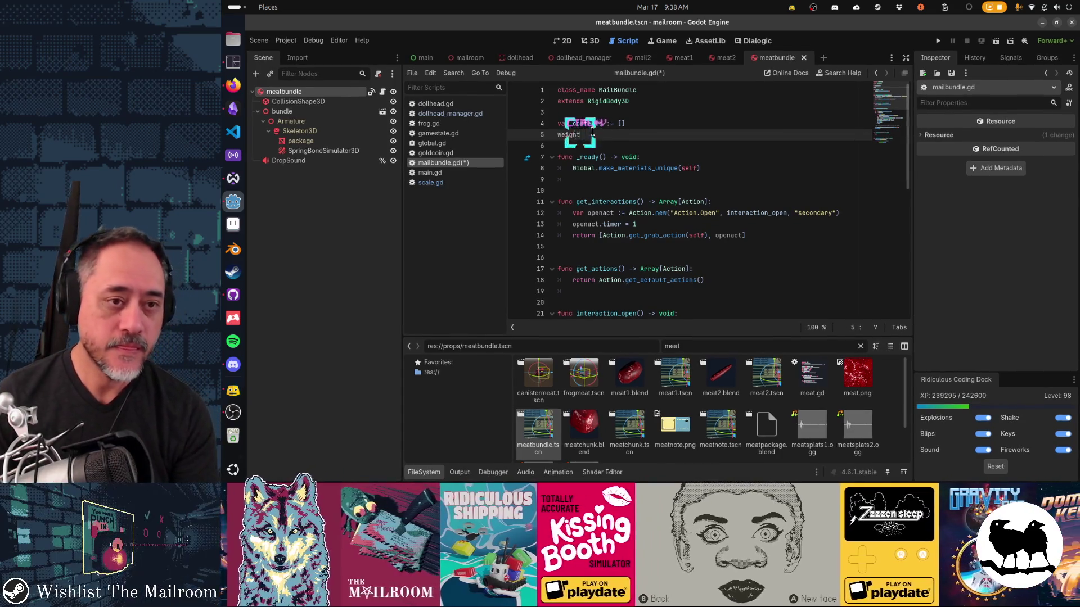
key("Home")
key("Return")
type("var")
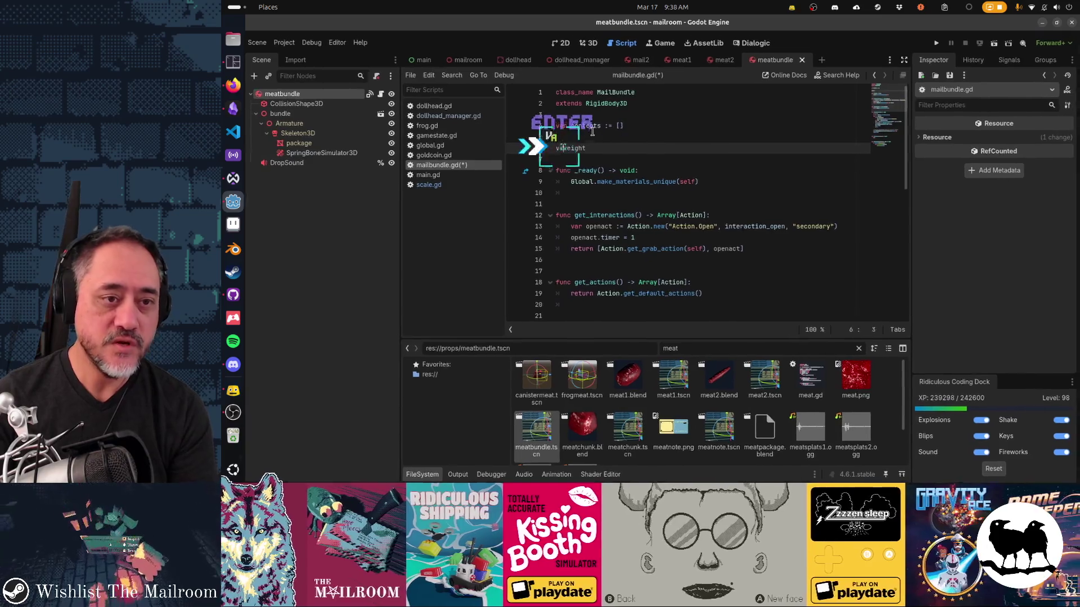
key("End")
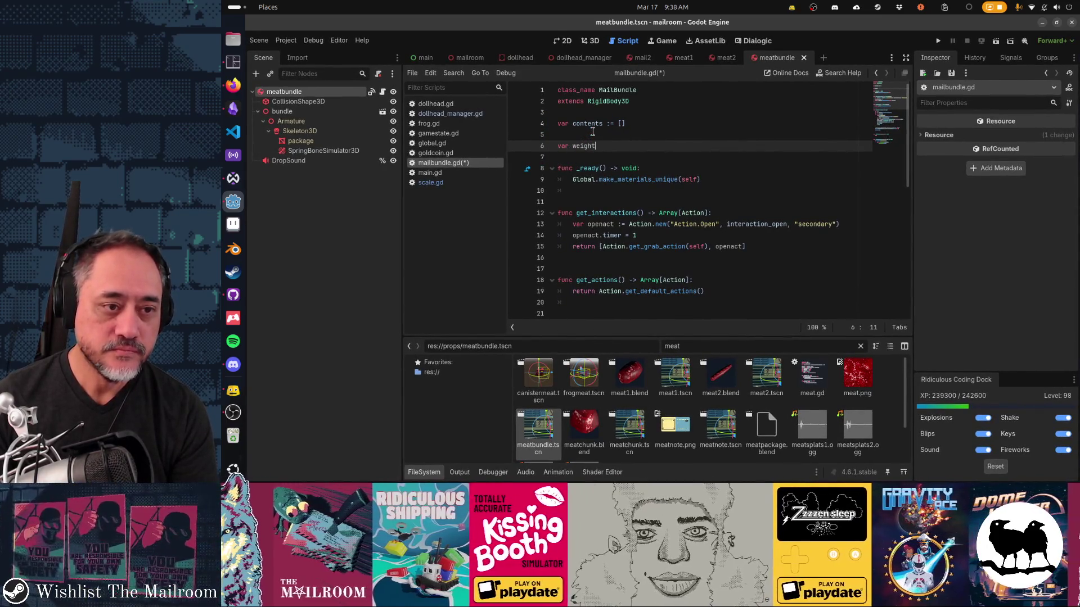
Step: Look up meat's weight getter and extend the declaration to 'var weight:'
double_click(673, 377)
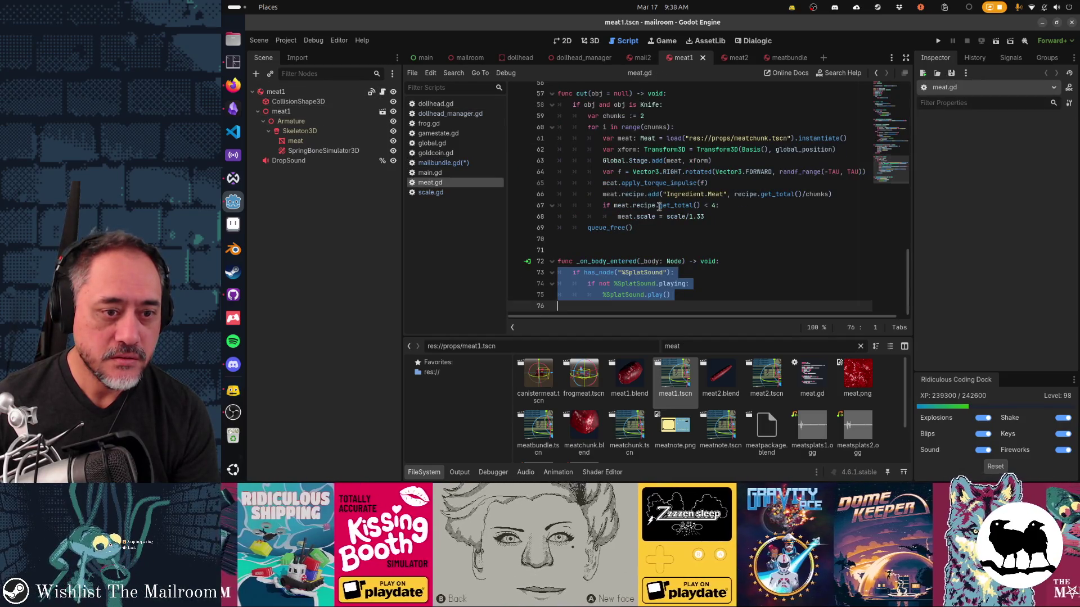
scroll(659, 206, "up", 15)
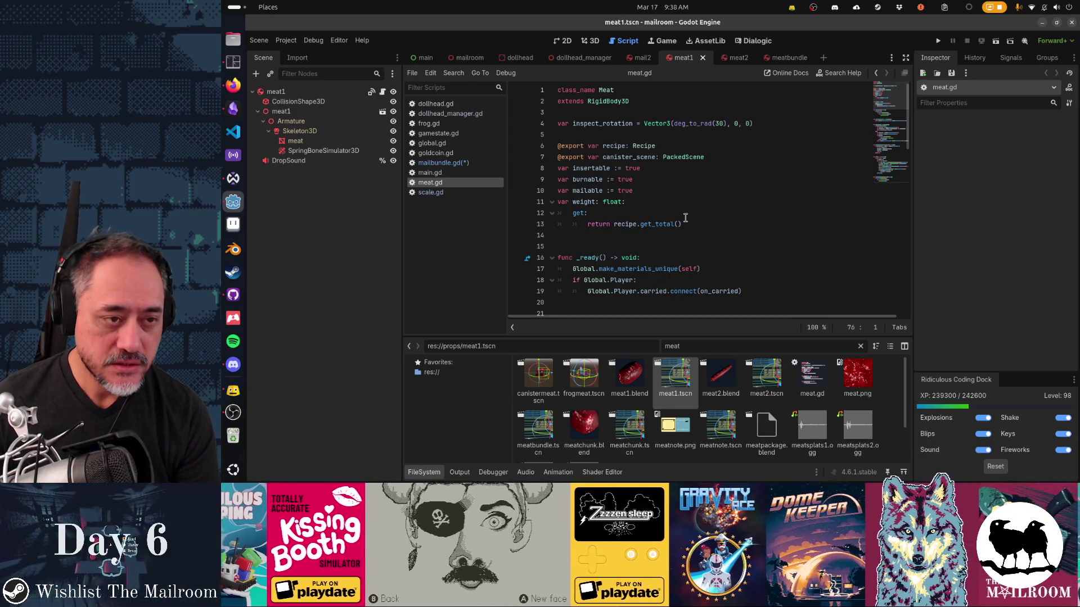
left_click(438, 163)
type("var weight")
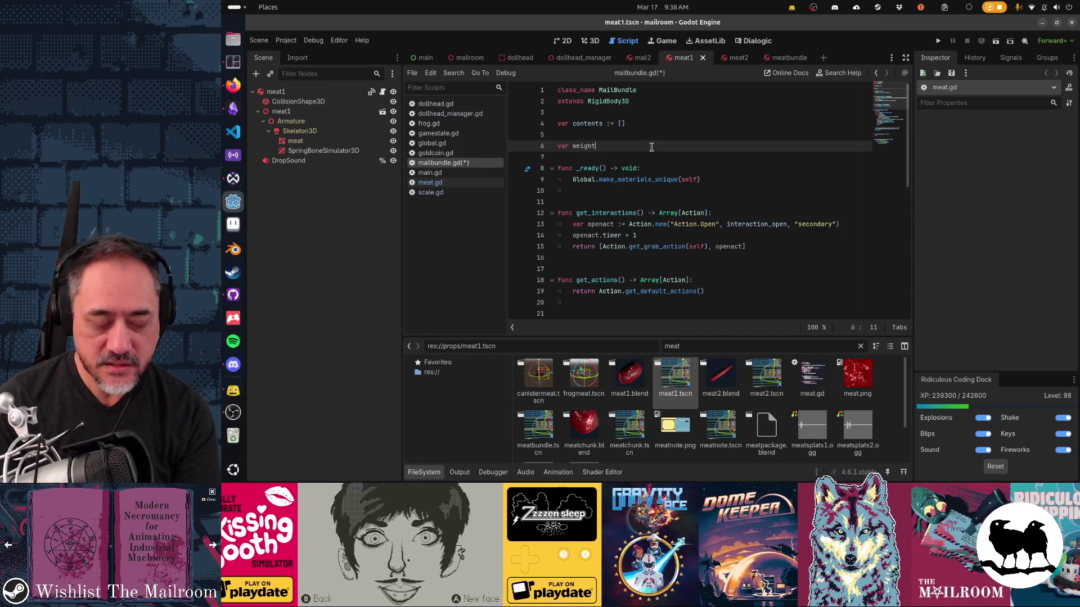
type(":")
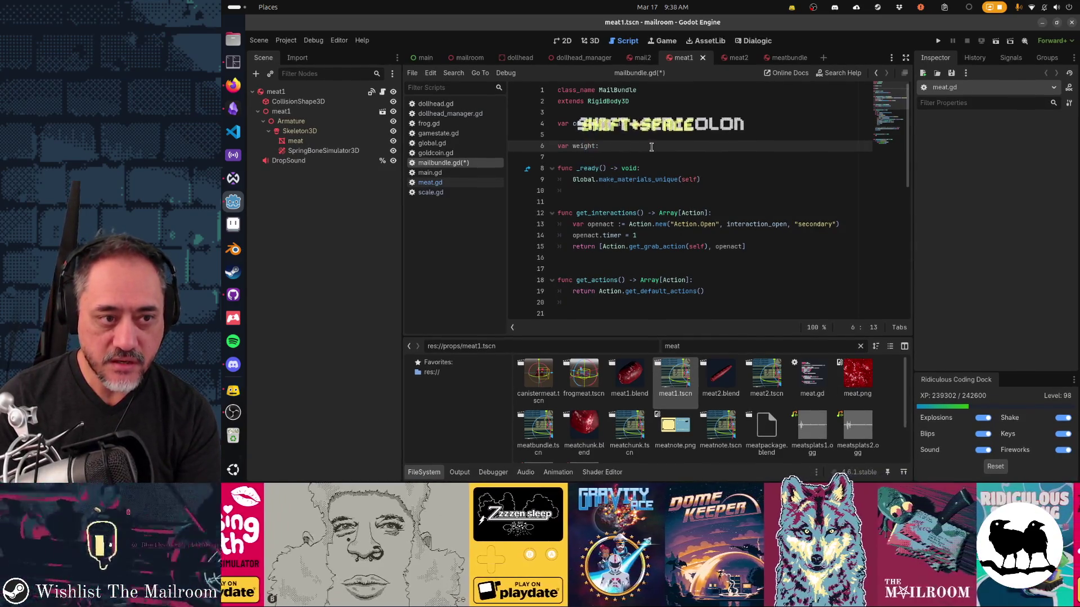
left_click(496, 187)
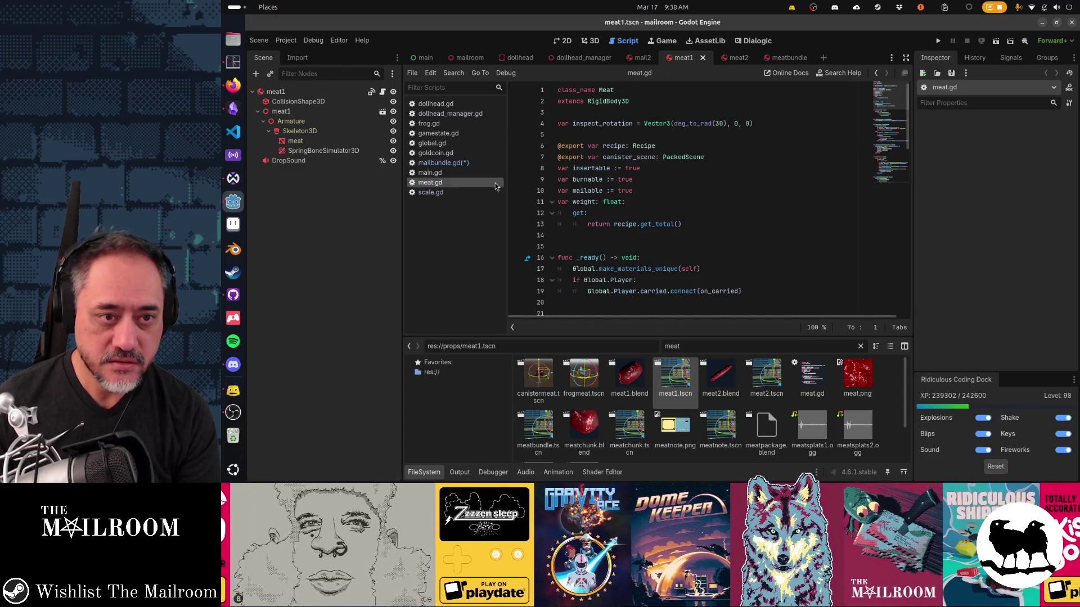
Step: Paste meat.gd's weight getter into mailbundle.gd and start it with 'var w: float = 0'
left_click_drag(683, 227, 541, 202)
key("ctrl+c")
left_click(447, 163)
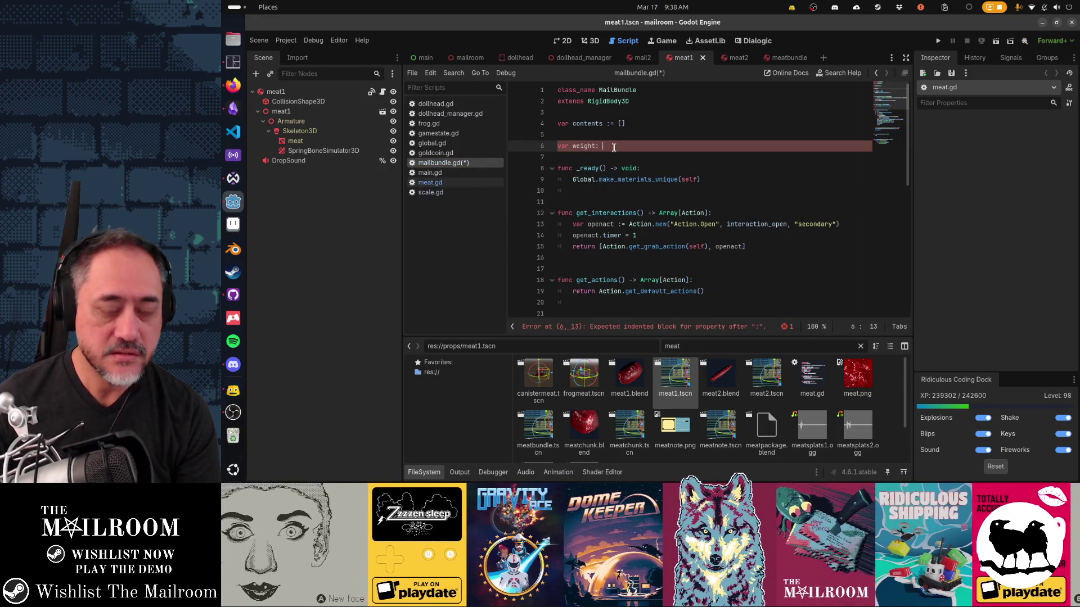
key("ctrl+v")
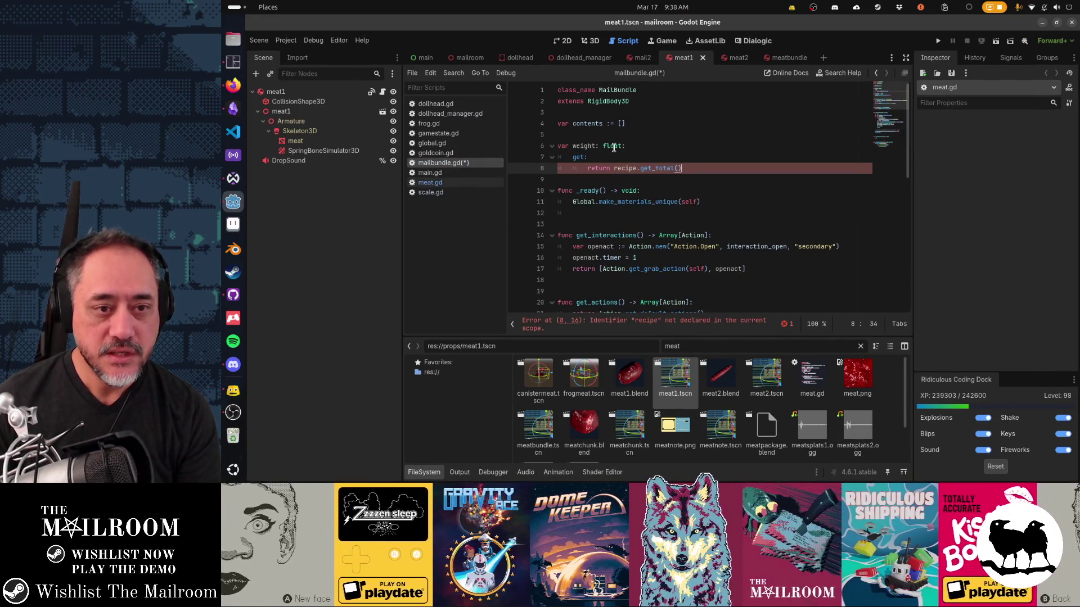
key("shift+Home")
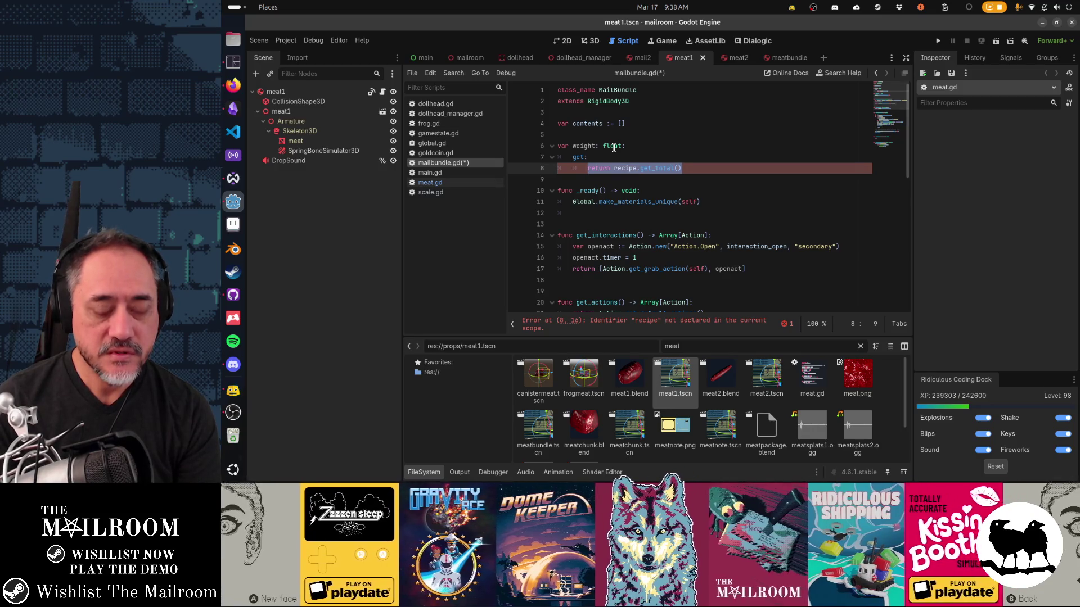
type("var w: float = 0")
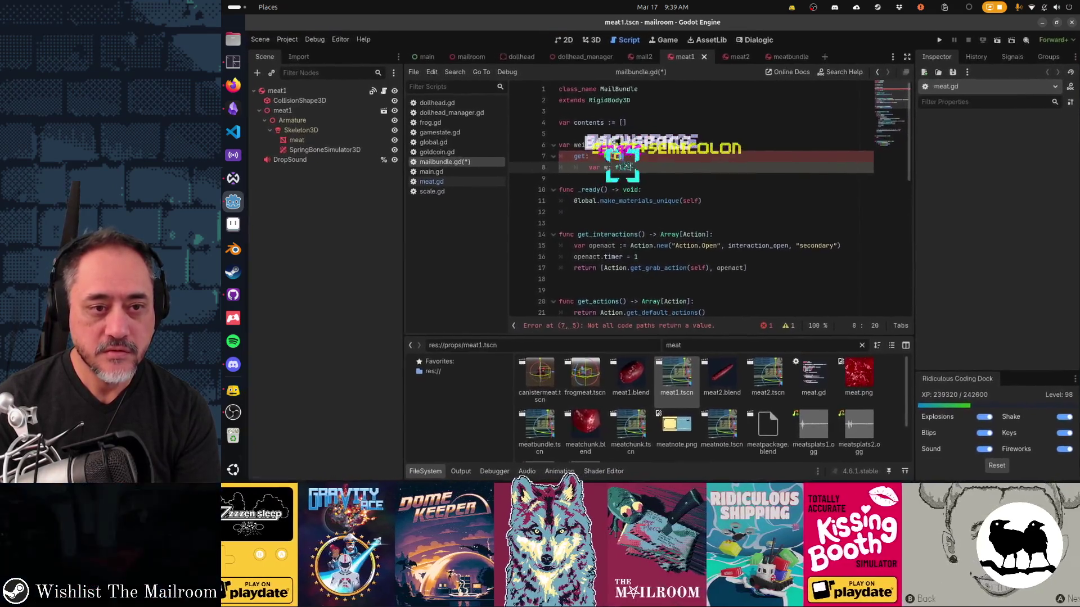
Step: Loop over contents, adding each item's weight to w, and return w
key("Return")
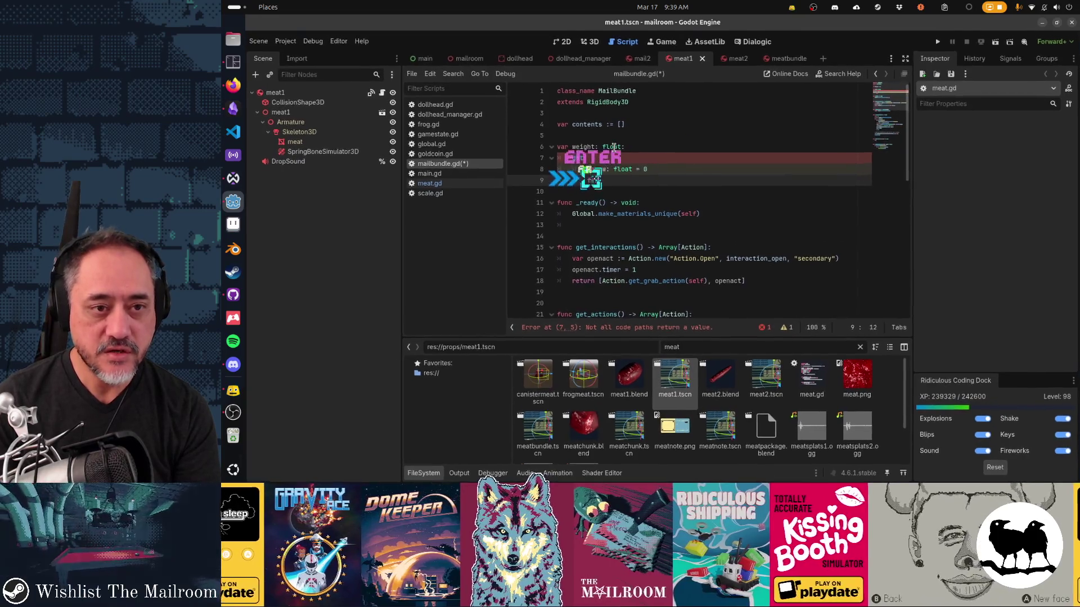
type("for con")
key("BackSpace")
key("BackSpace")
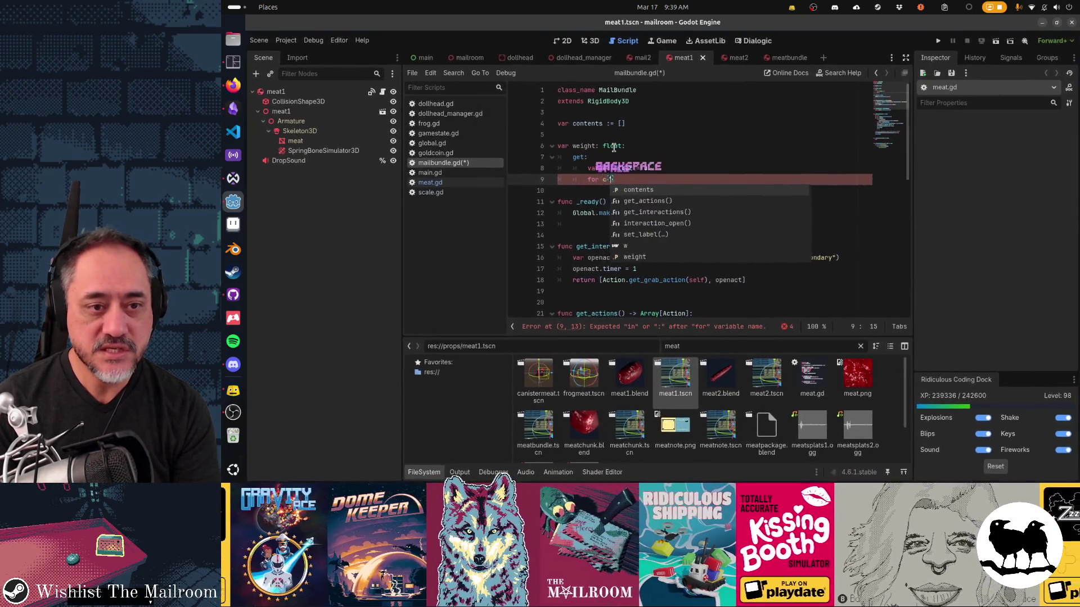
type("in contents:")
key("Return")
type("if c.has(\"weight")
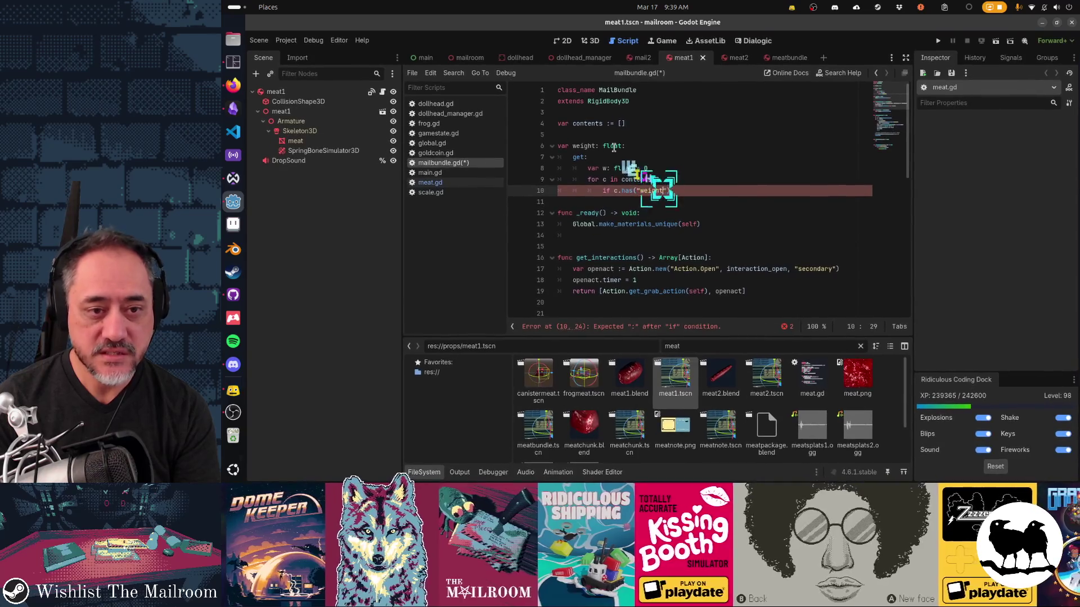
key("End")
type(":")
key("Return")
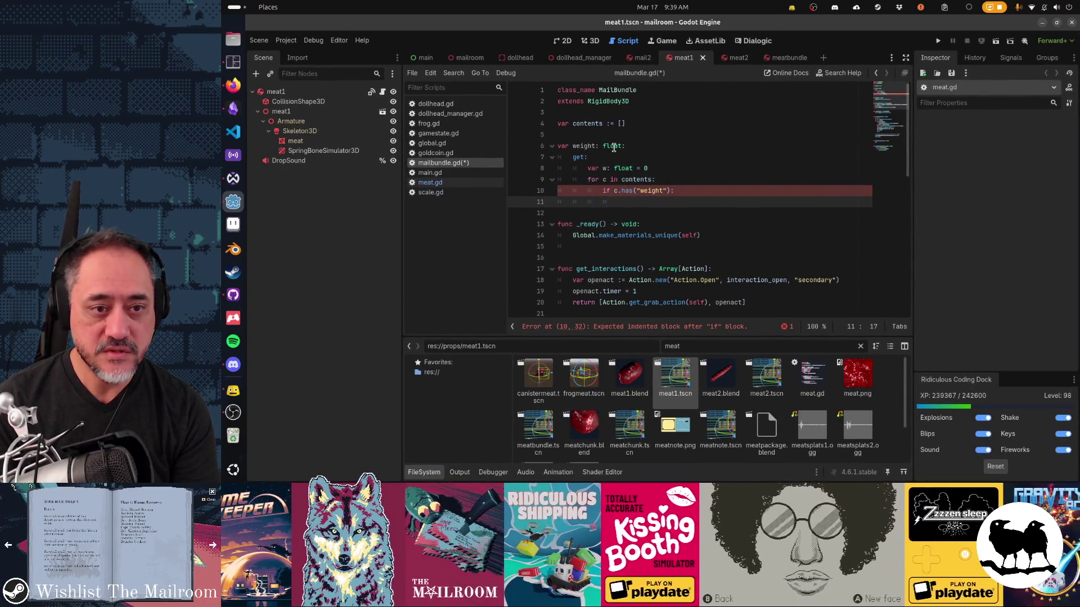
type("w += c.weight")
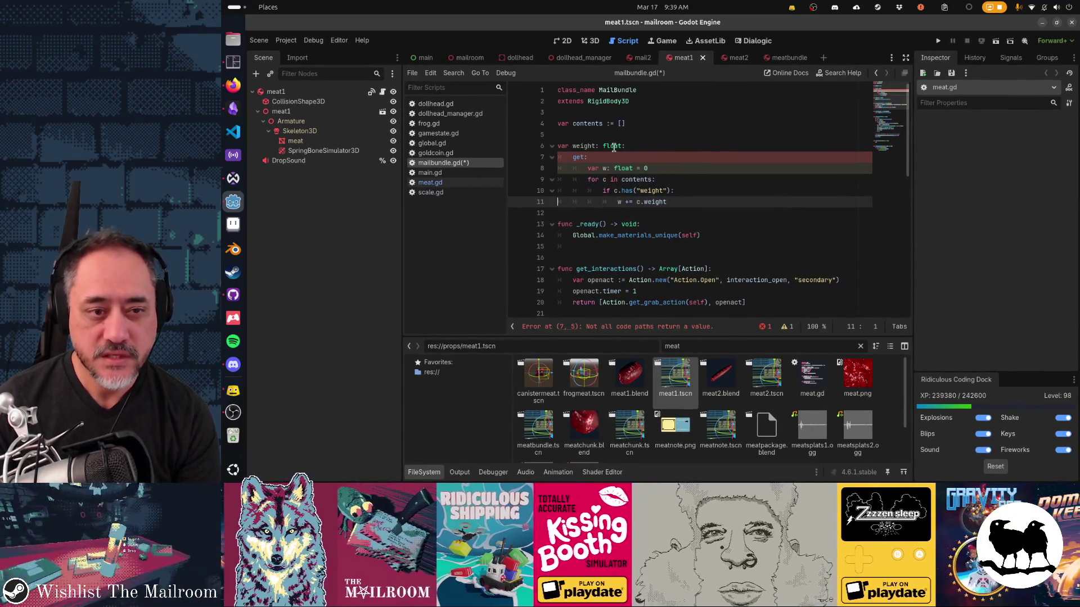
key("Return")
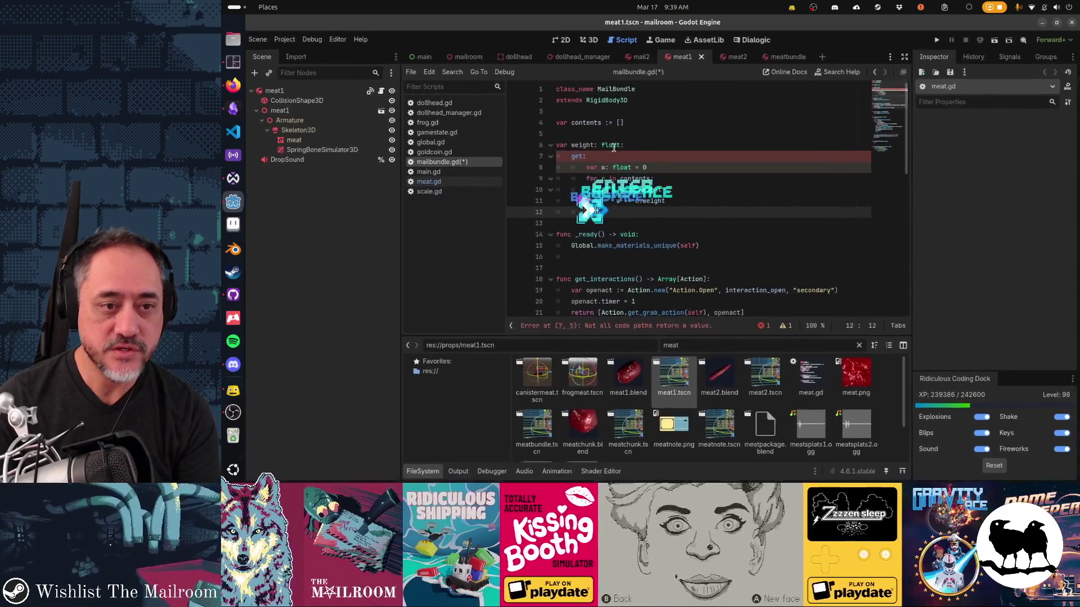
key("BackSpace")
key("BackSpace")
type("return w")
Step: Save mailbundle.gd and run the project with F5
key("ctrl+s")
key("Return")
key("Return")
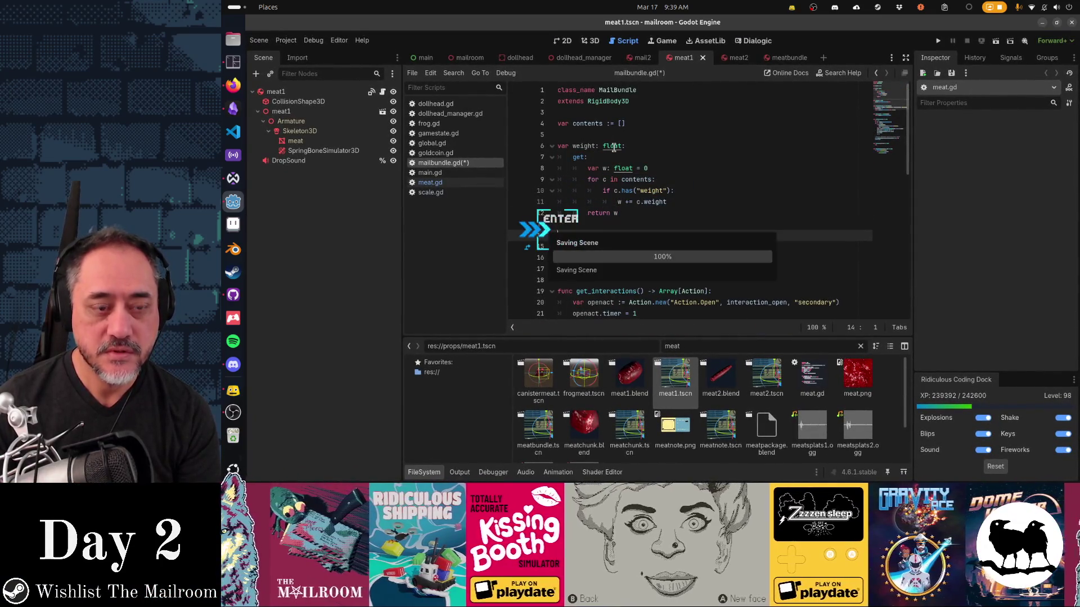
key("F5")
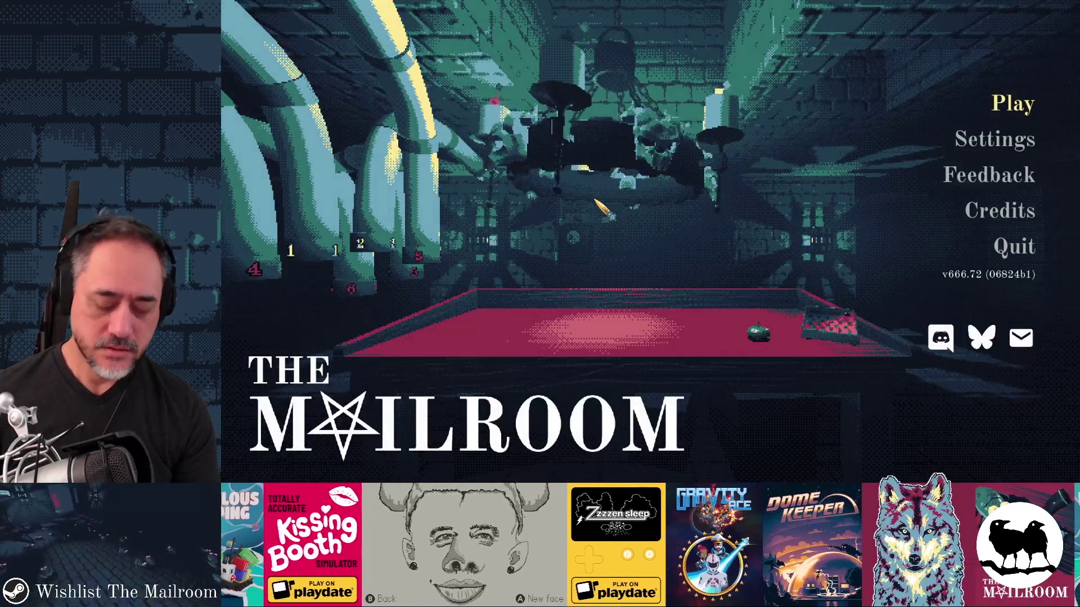
Step: Start a test day from the Testing menu, then pick up the key and the package
left_click(1012, 104)
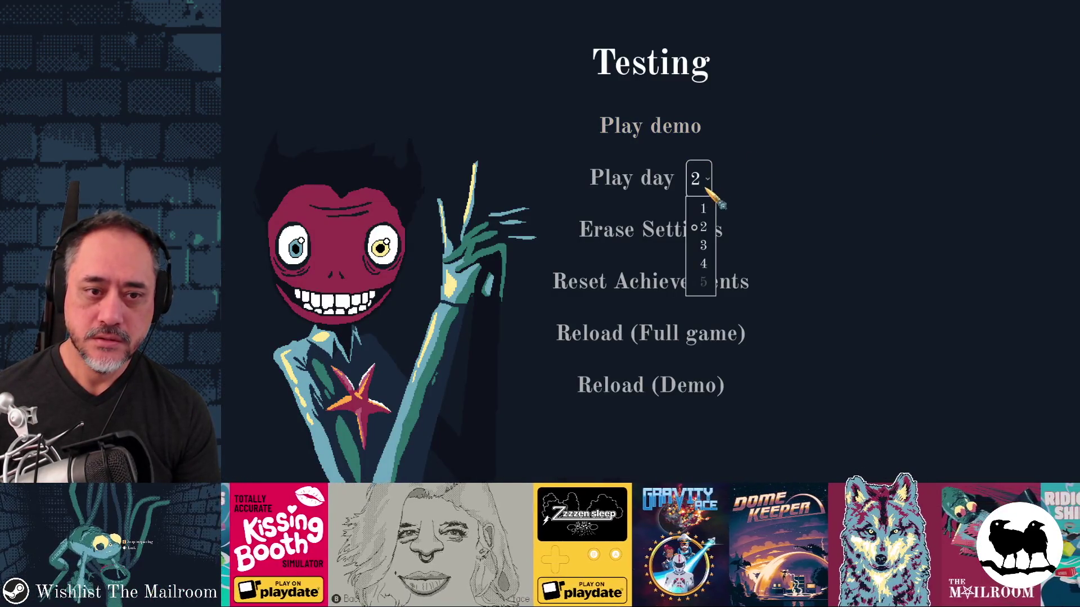
left_click(686, 333)
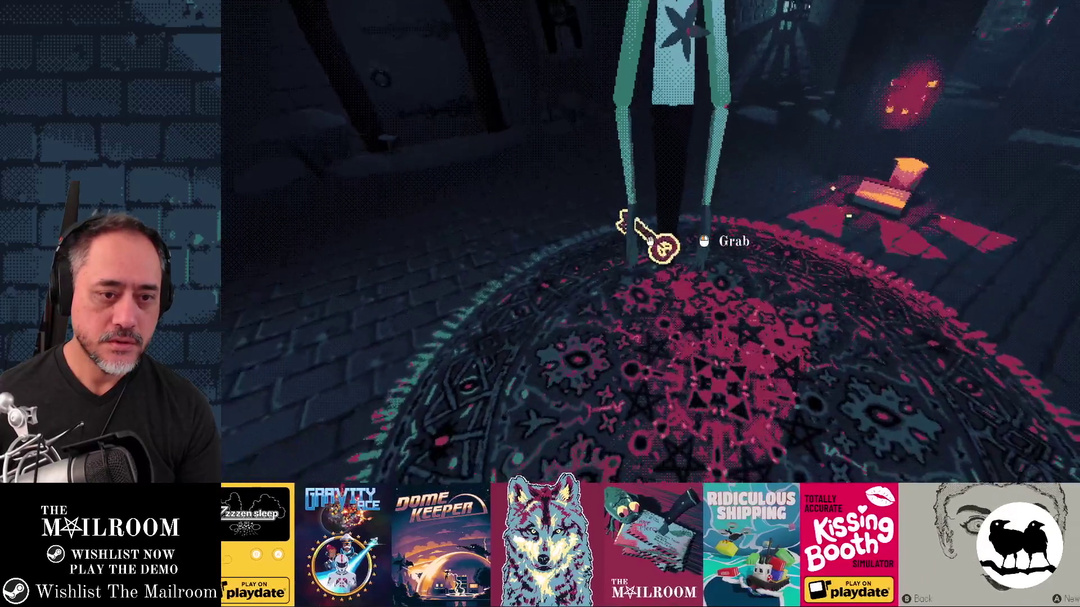
left_click(651, 242)
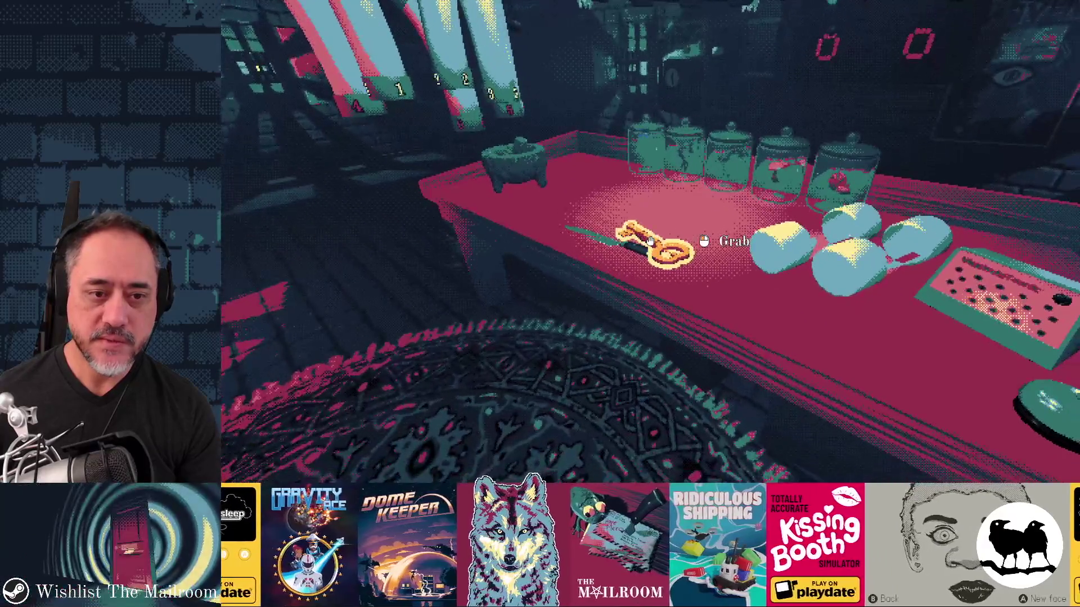
type("d")
left_click(651, 241)
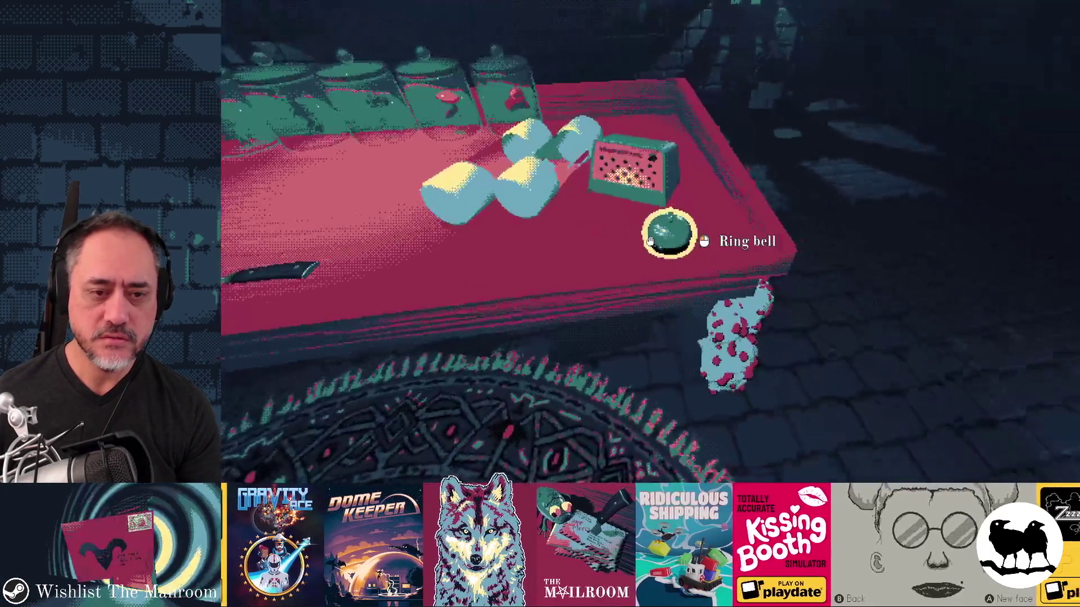
left_click(651, 241)
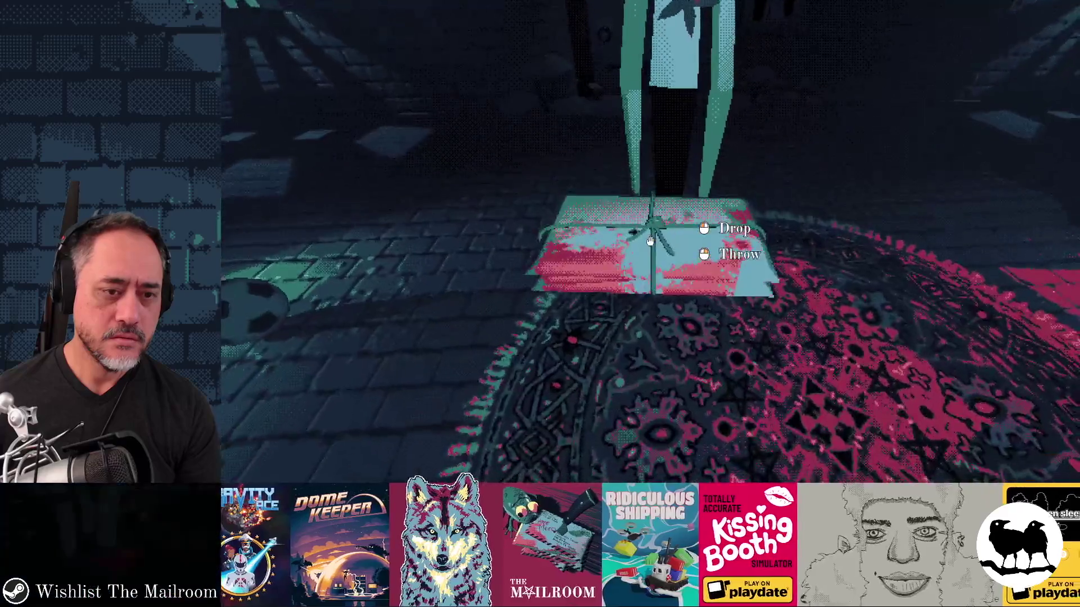
Step: Run 'skip' in the console, ring the desk bell, then leave the game
type("skip")
key("Return")
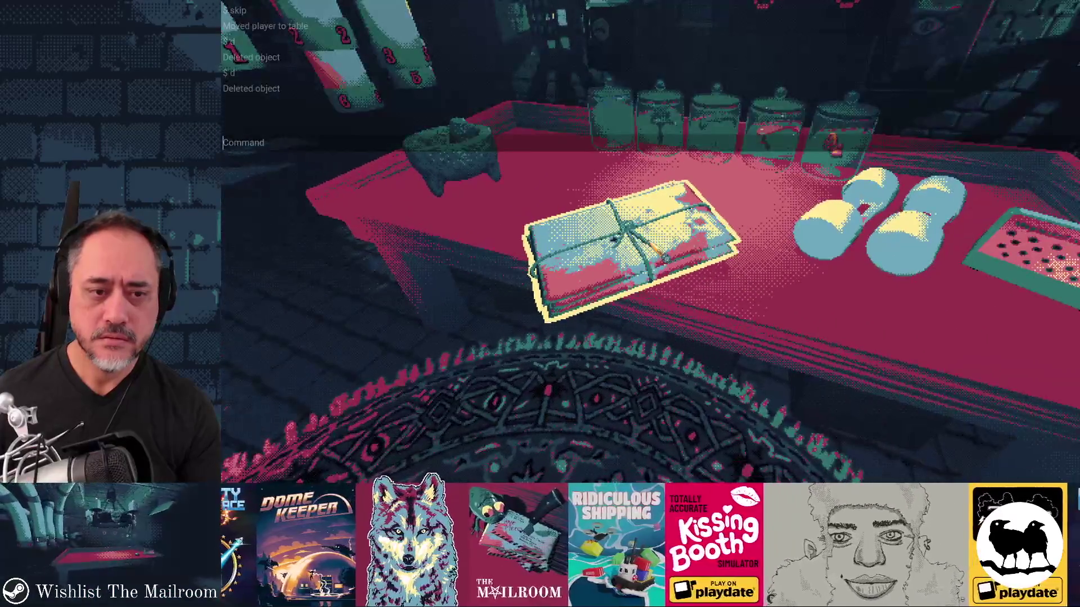
key("Escape")
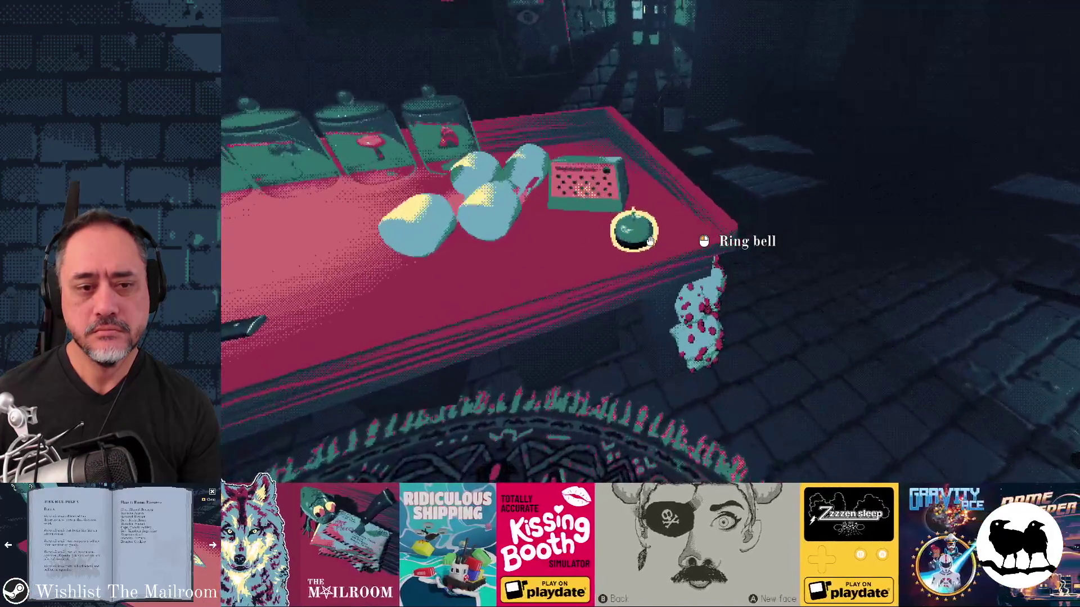
left_click(650, 241)
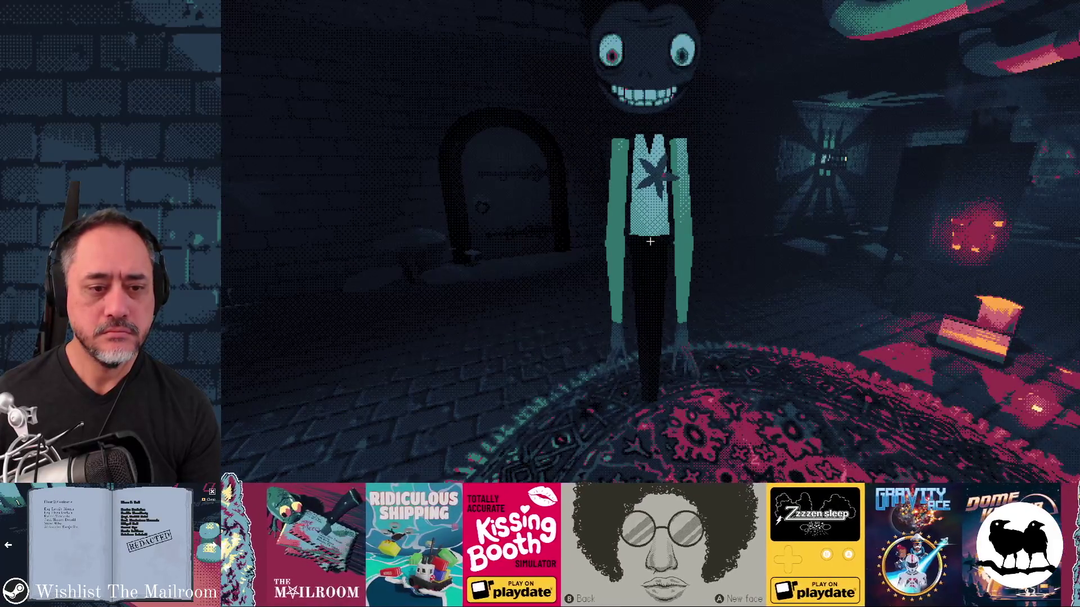
key("super")
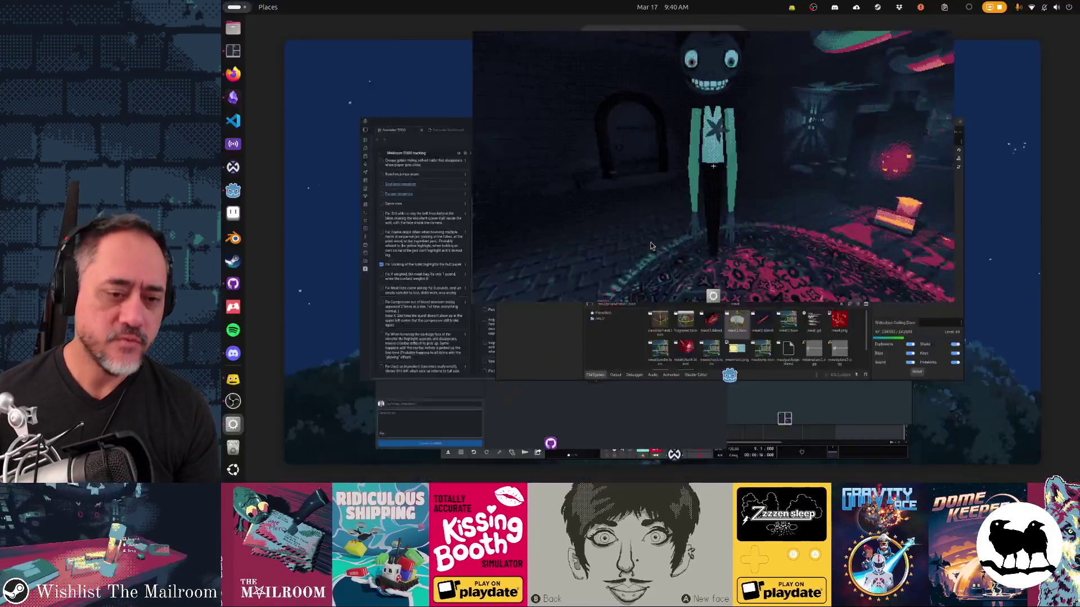
Step: Search the whole project for '.MEAT' and open the day4.gd line 15 match
left_click(692, 247)
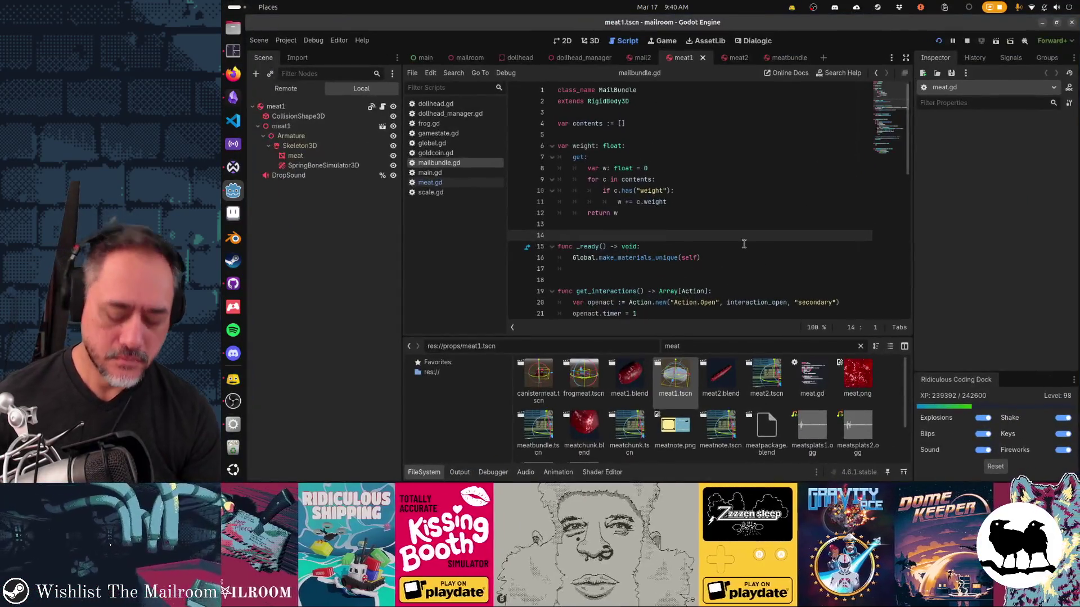
key("shift+alt+o")
type("da")
key("Escape")
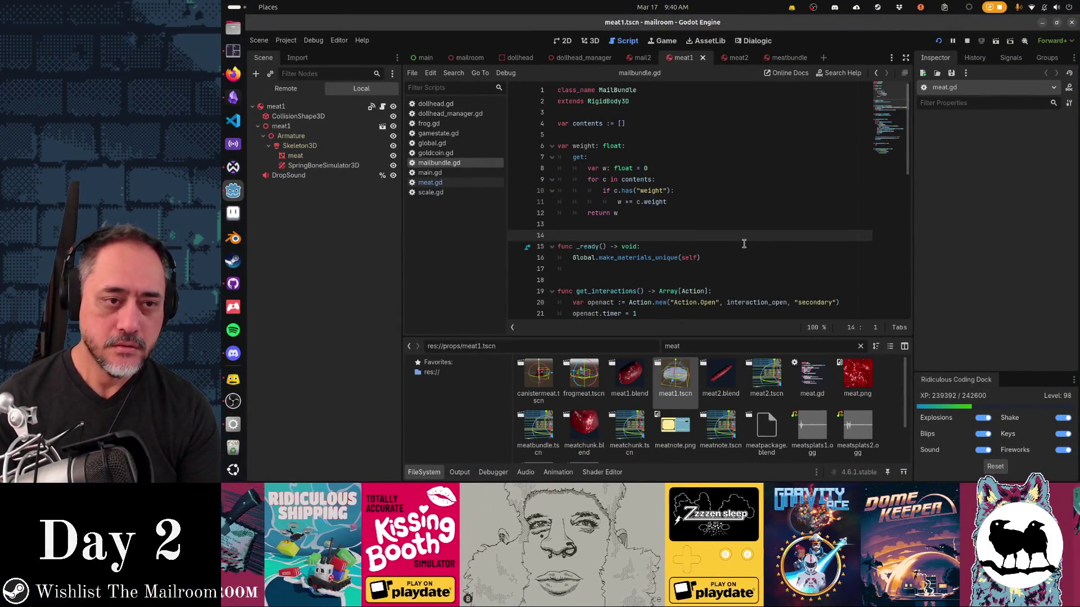
key("shift+alt+o")
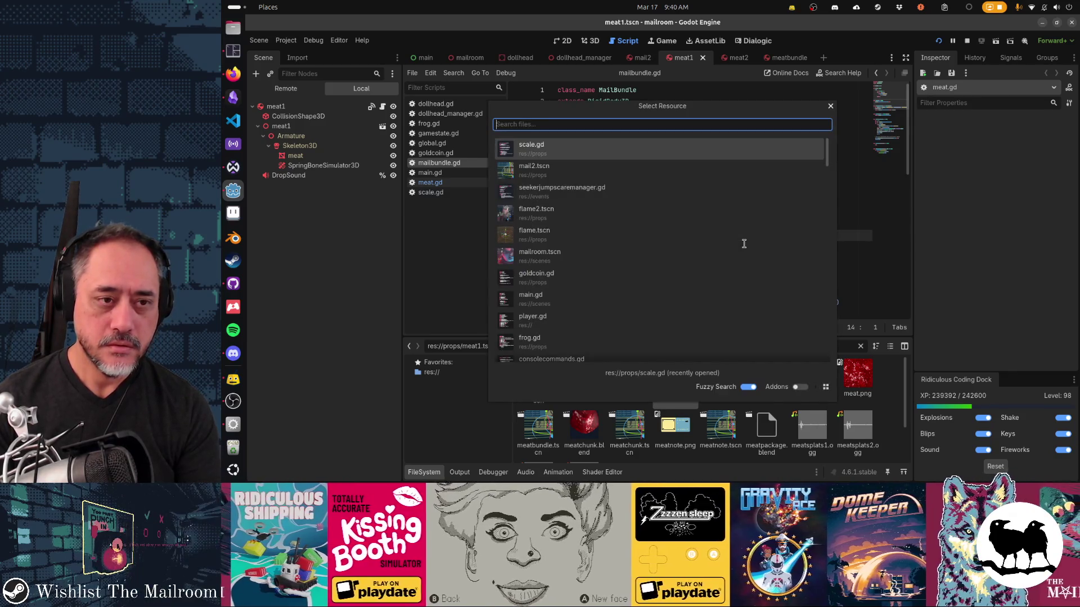
key("Escape")
key("ctrl+shift+f")
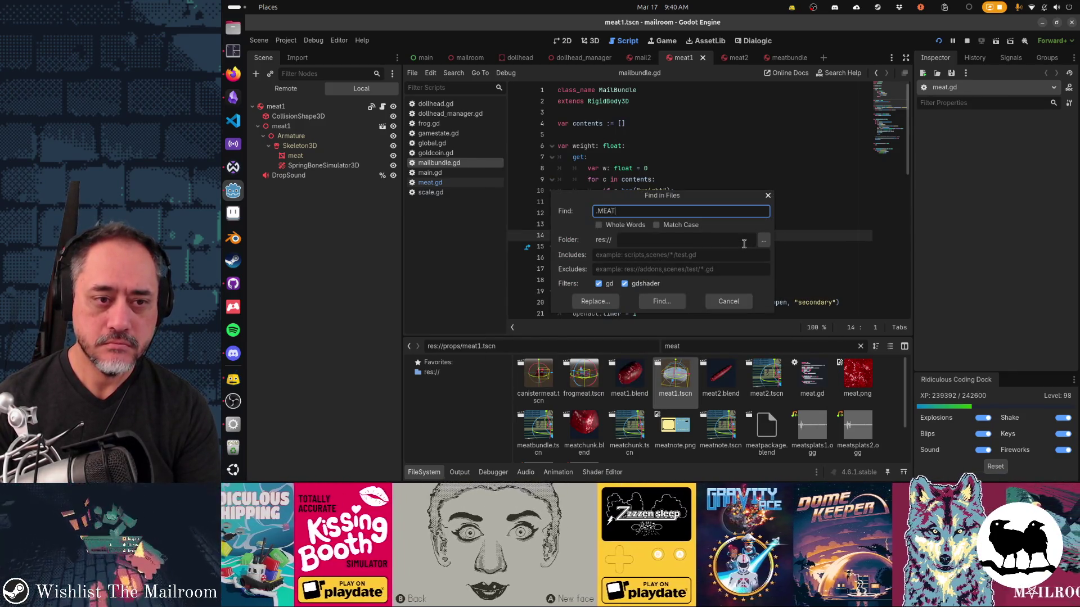
key("Return")
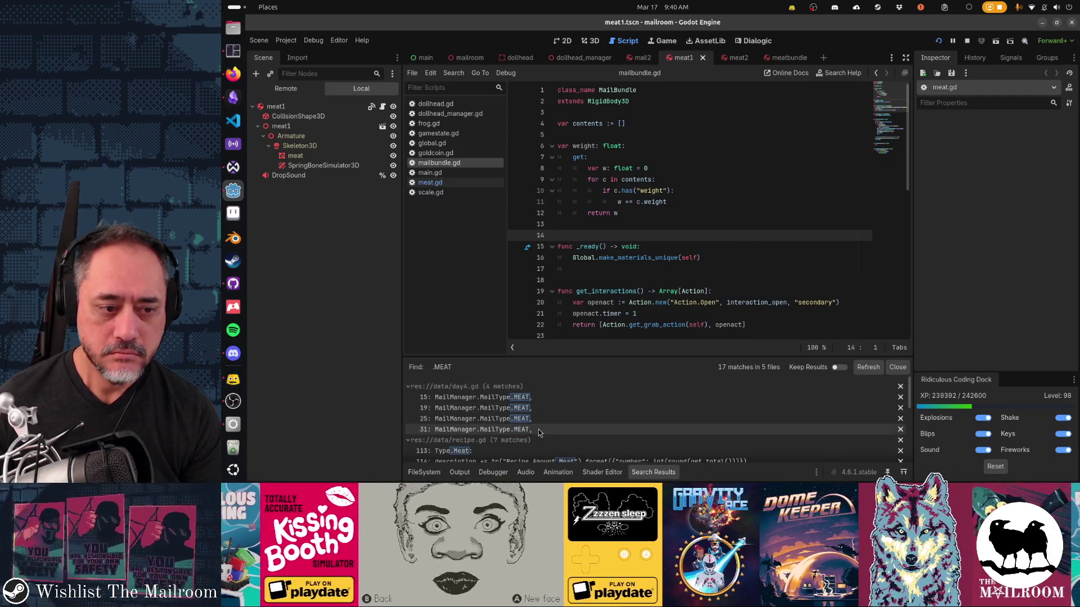
left_click(506, 398)
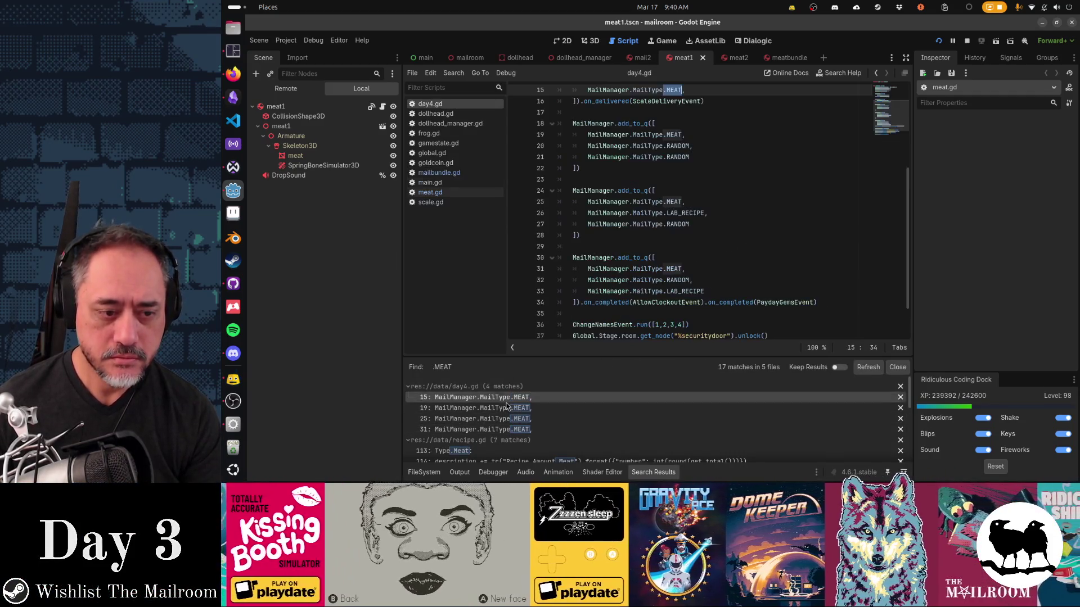
scroll(676, 245, "up", 4)
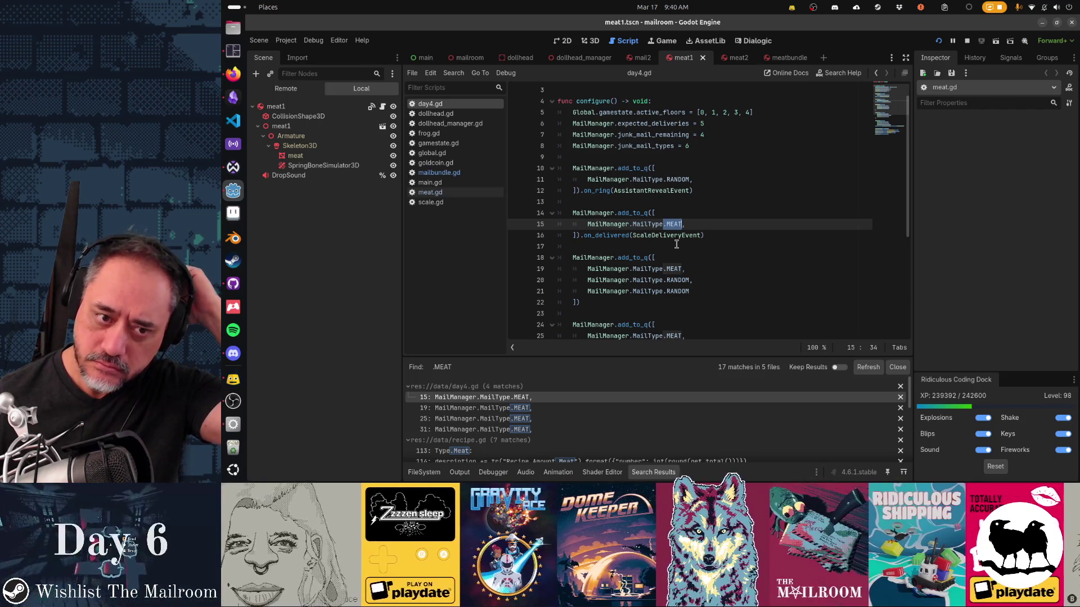
Step: In the running game, jump to day 4, skip to the desk, ring the bell, then return to Godot
left_click(692, 179)
key("alt+Tab")
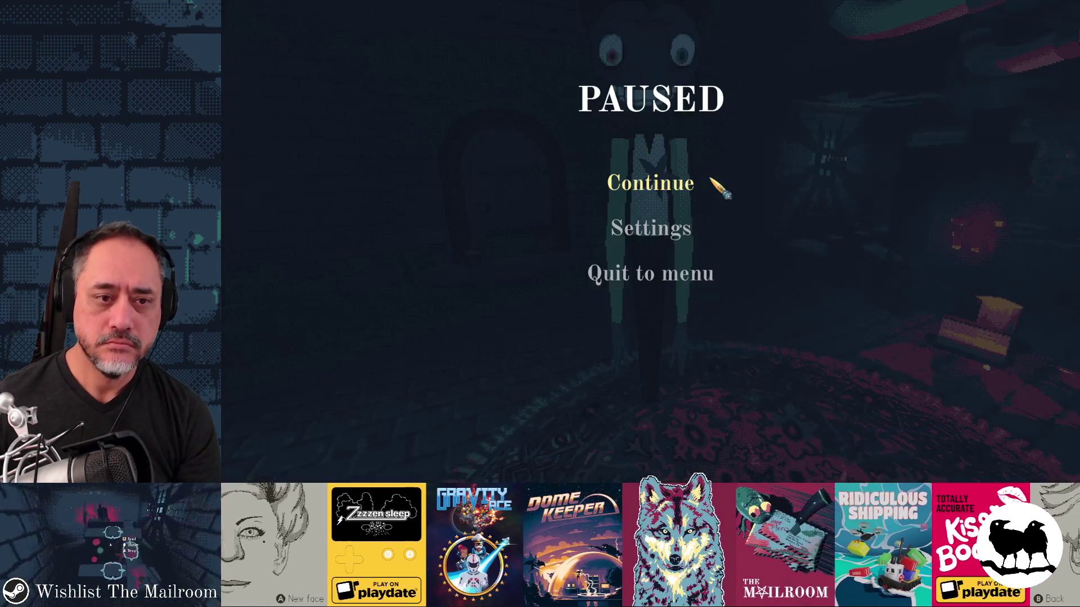
left_click(678, 185)
type("day 4")
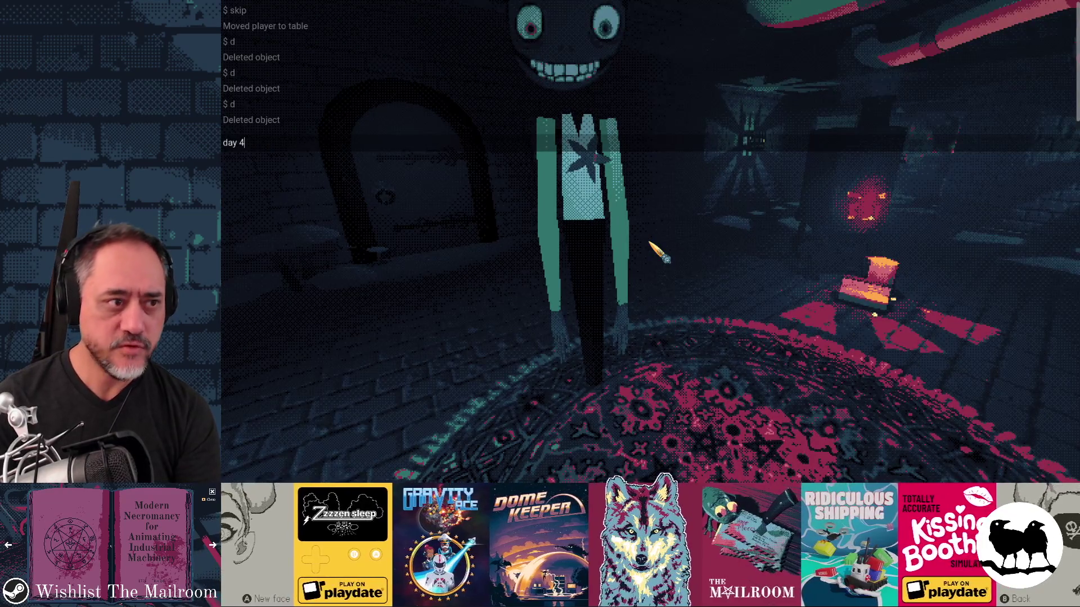
key("Return")
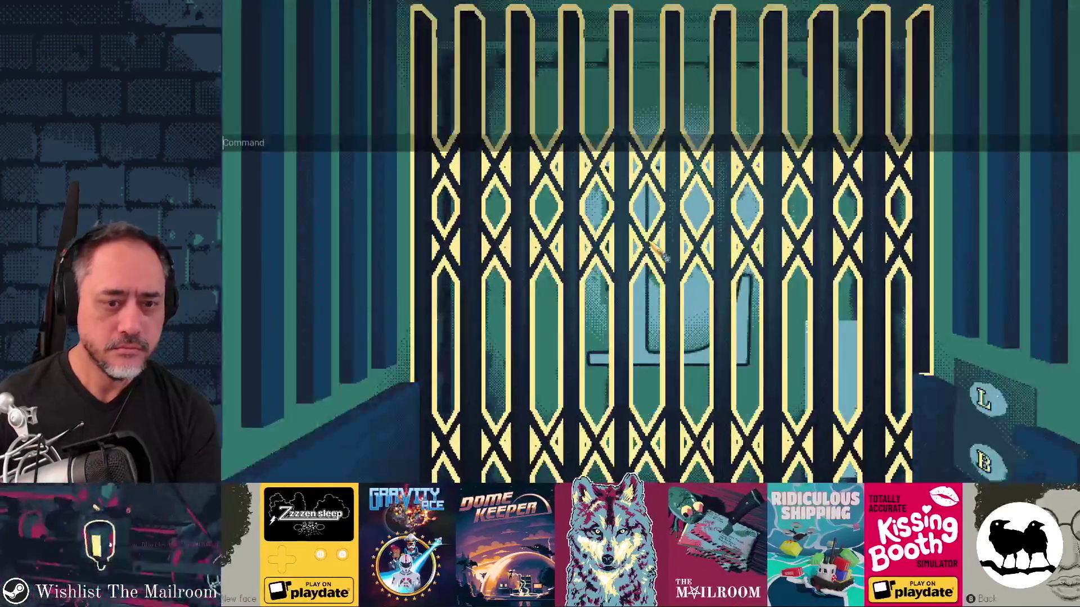
type("skip")
key("Return")
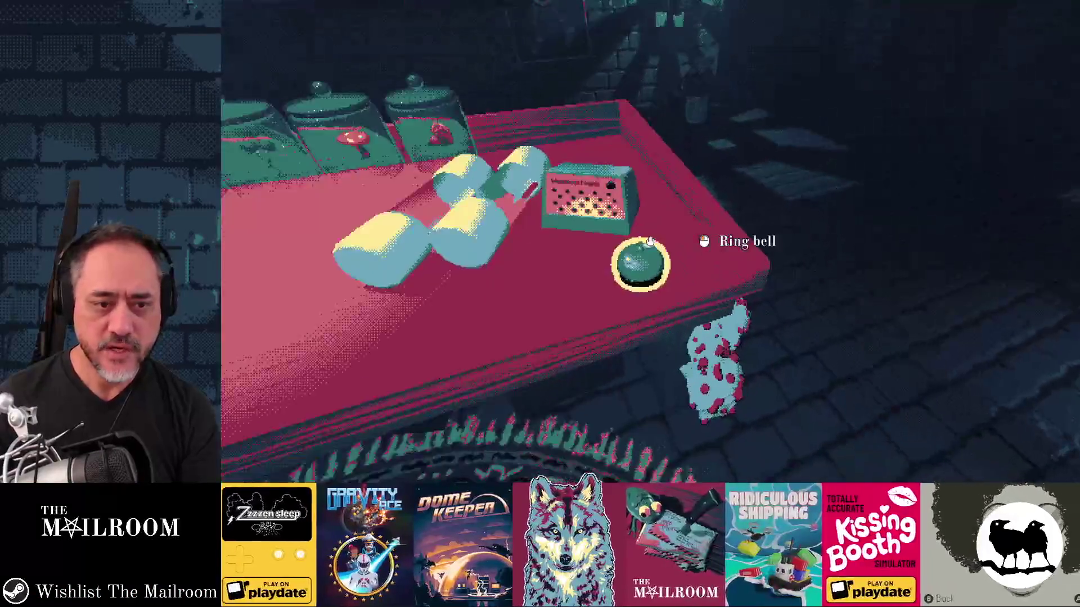
left_click(650, 241)
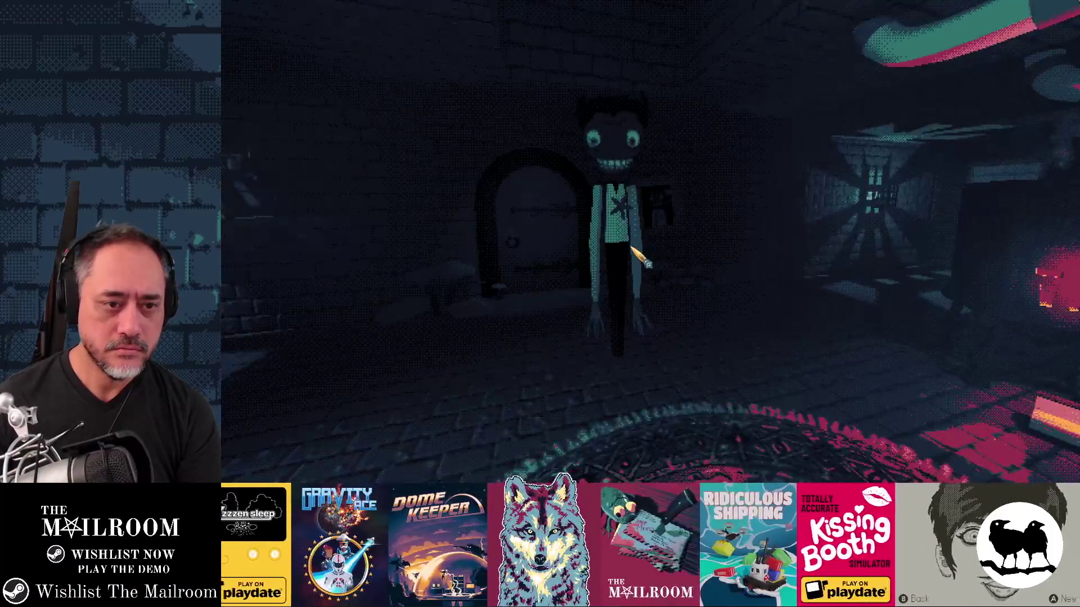
key("alt+Tab")
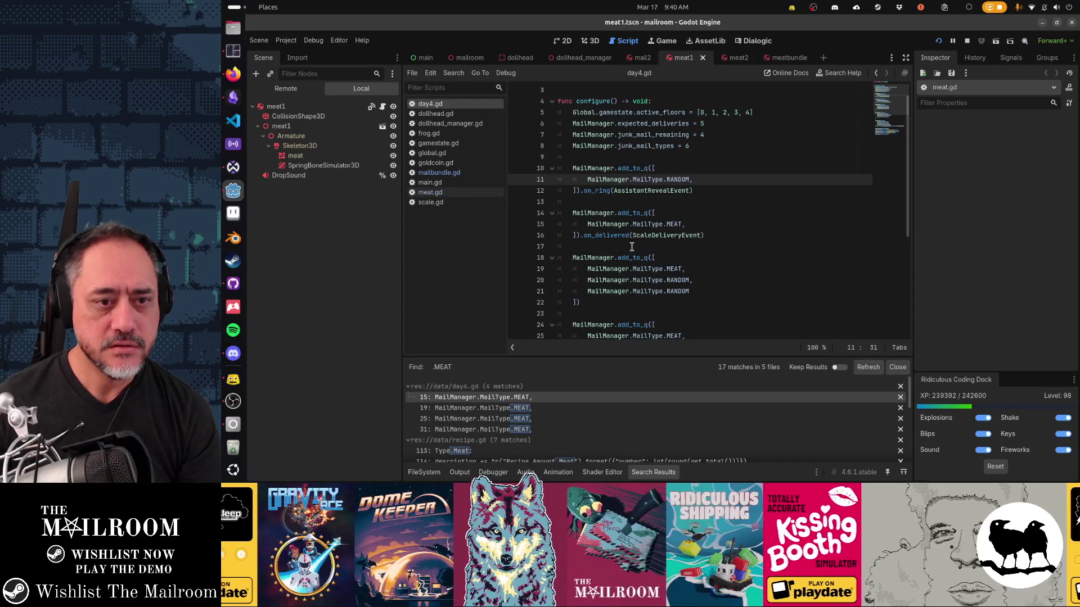
scroll(667, 230, "up", 1)
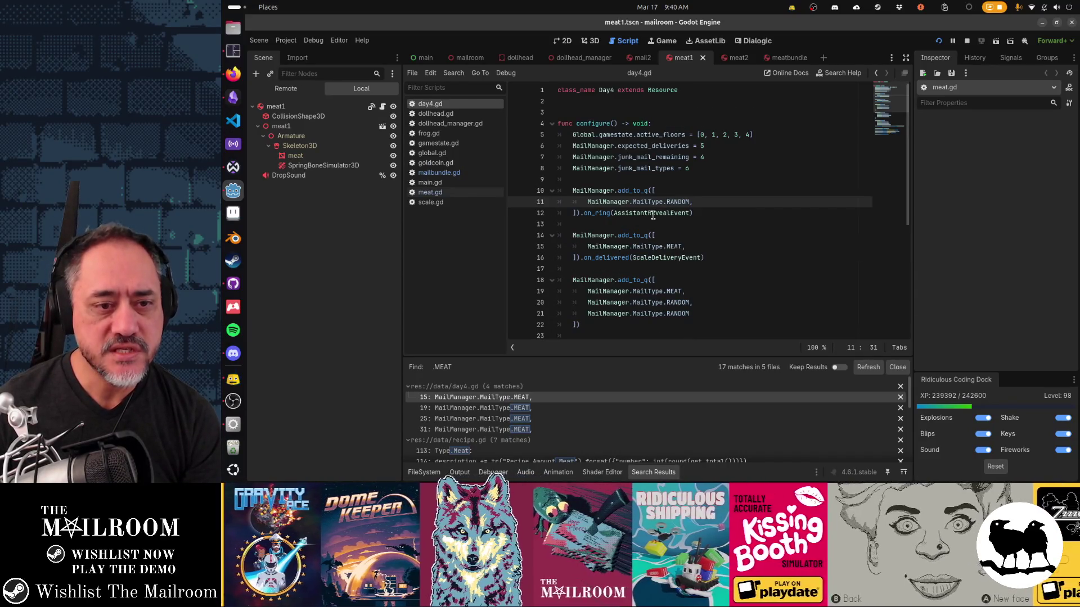
mouse_move(646, 216)
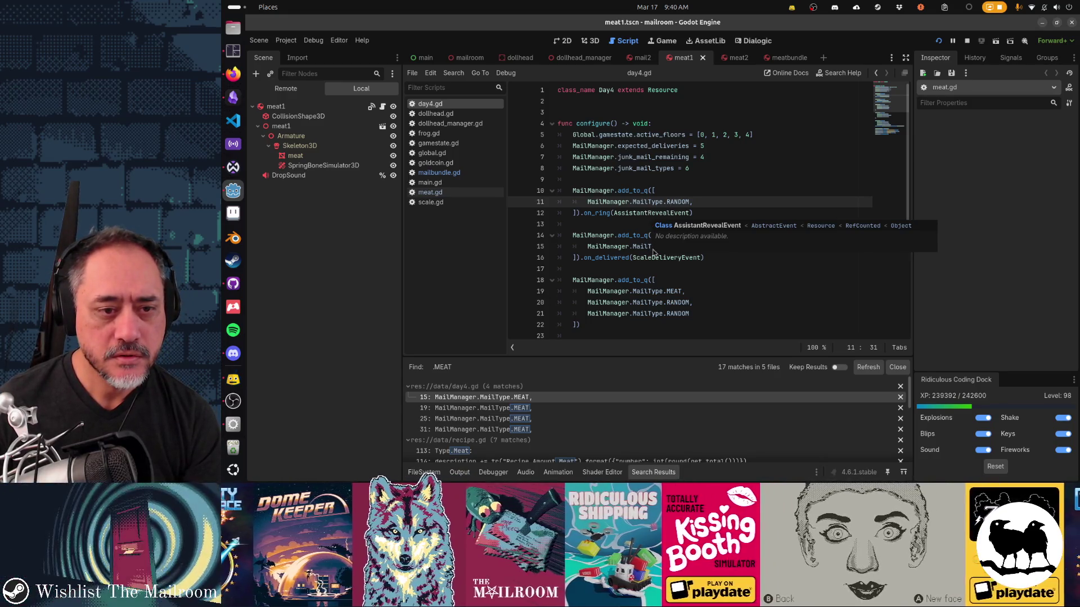
mouse_move(652, 254)
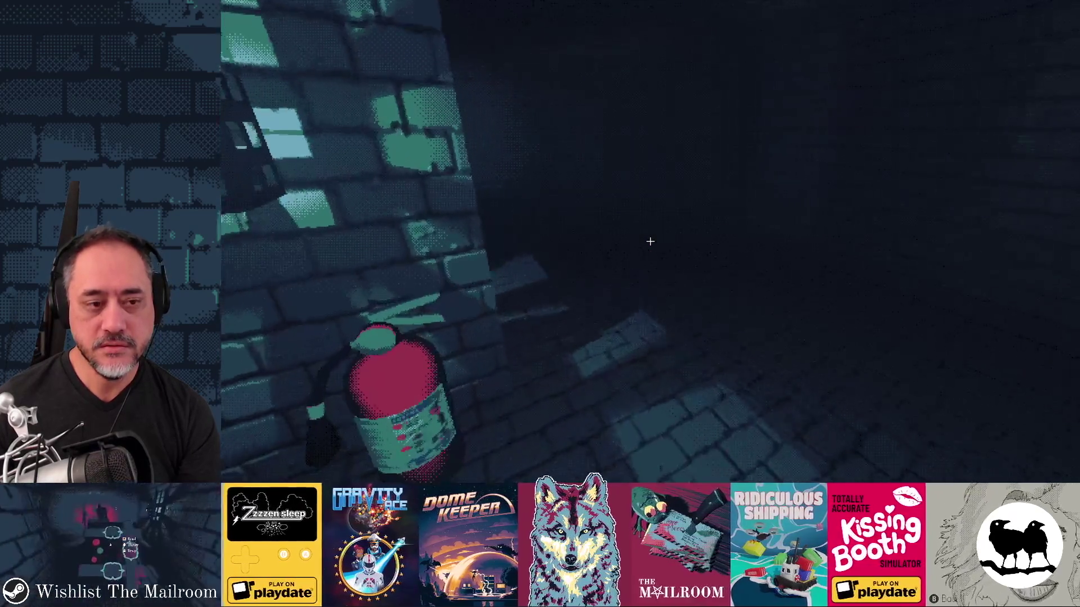
Step: Walk down the corridor to the closet and take the crowbar
key("w")
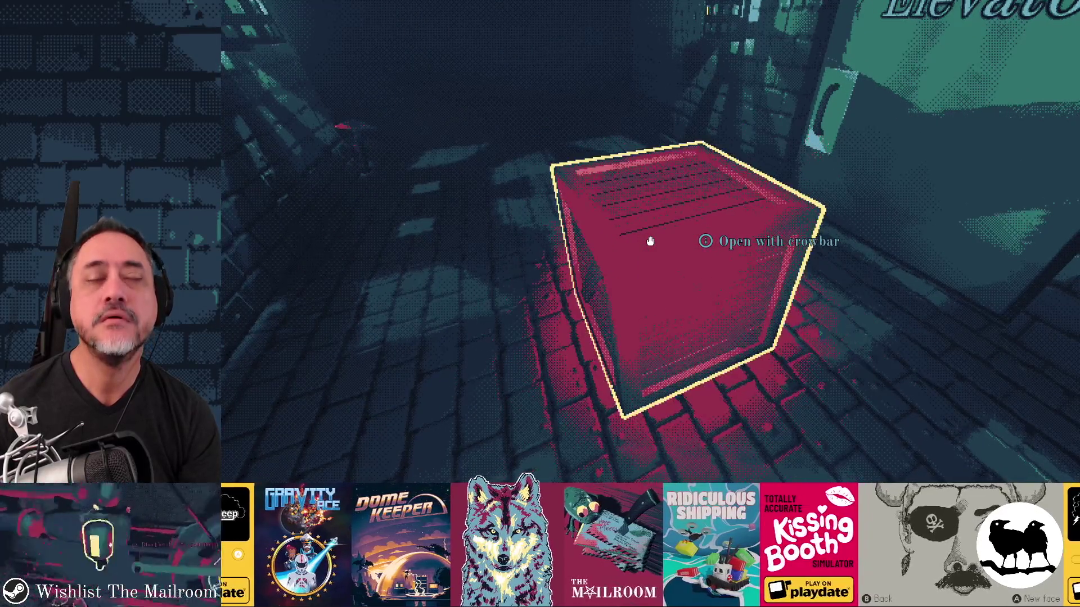
key("grave")
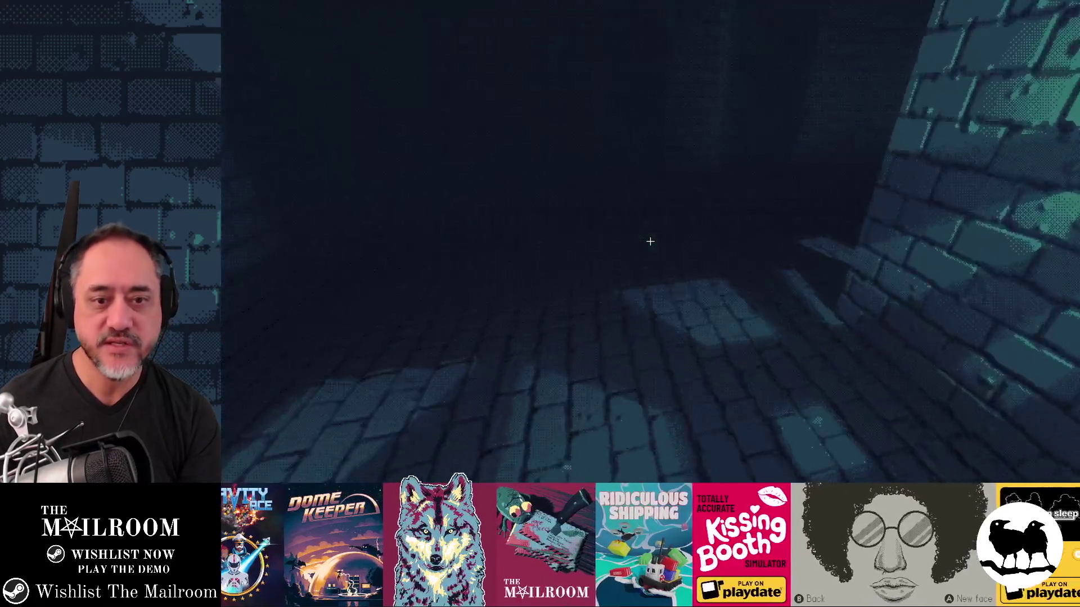
key("w")
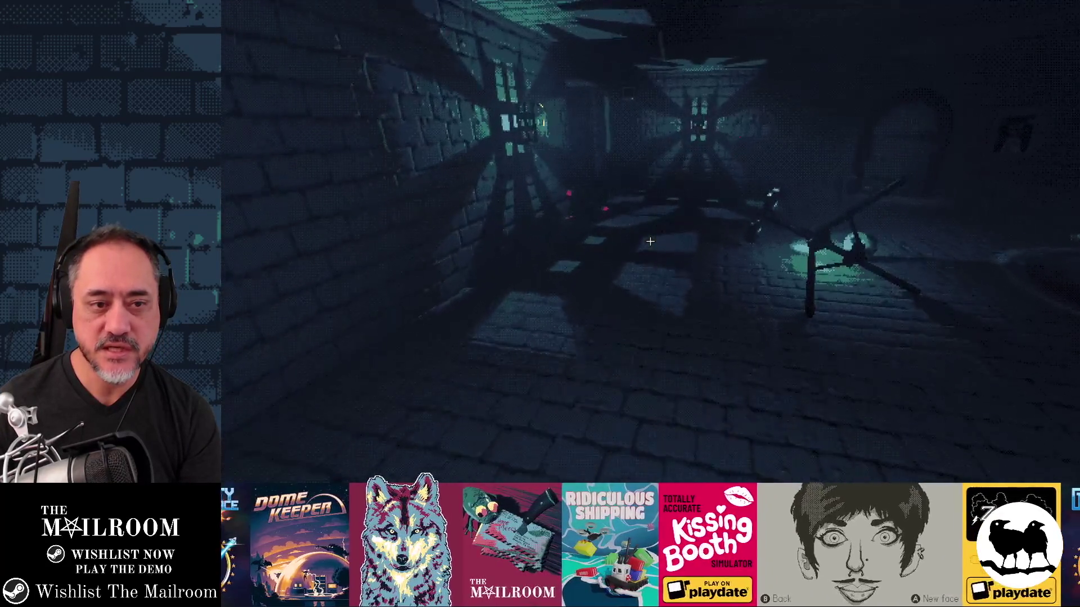
key("w")
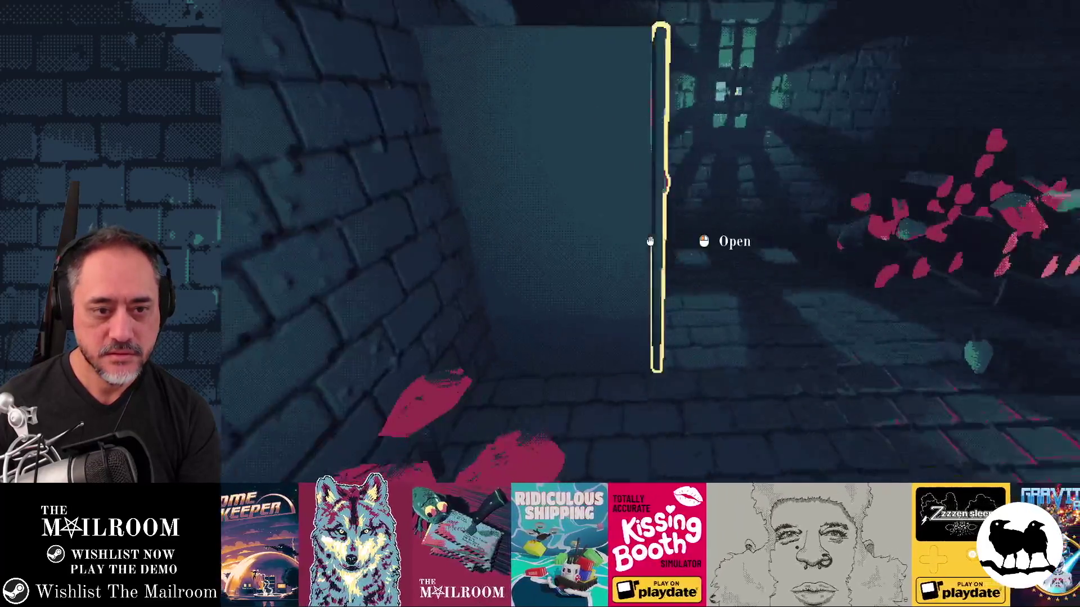
left_click(650, 241)
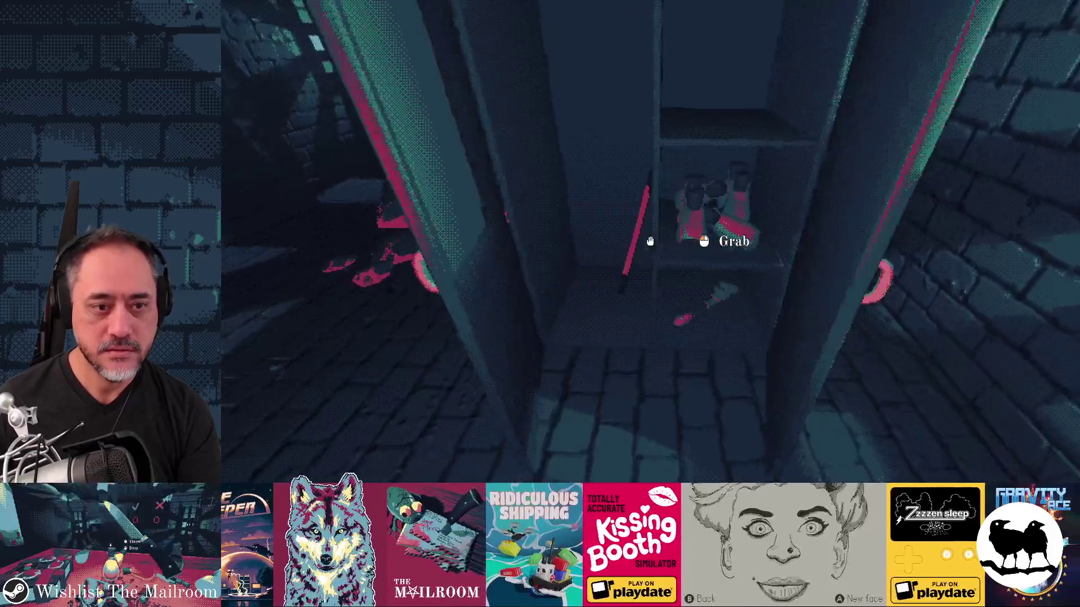
left_click(650, 242)
Step: Break the box, carry the scale to the red table, and drop the meat bundle on it
key("w")
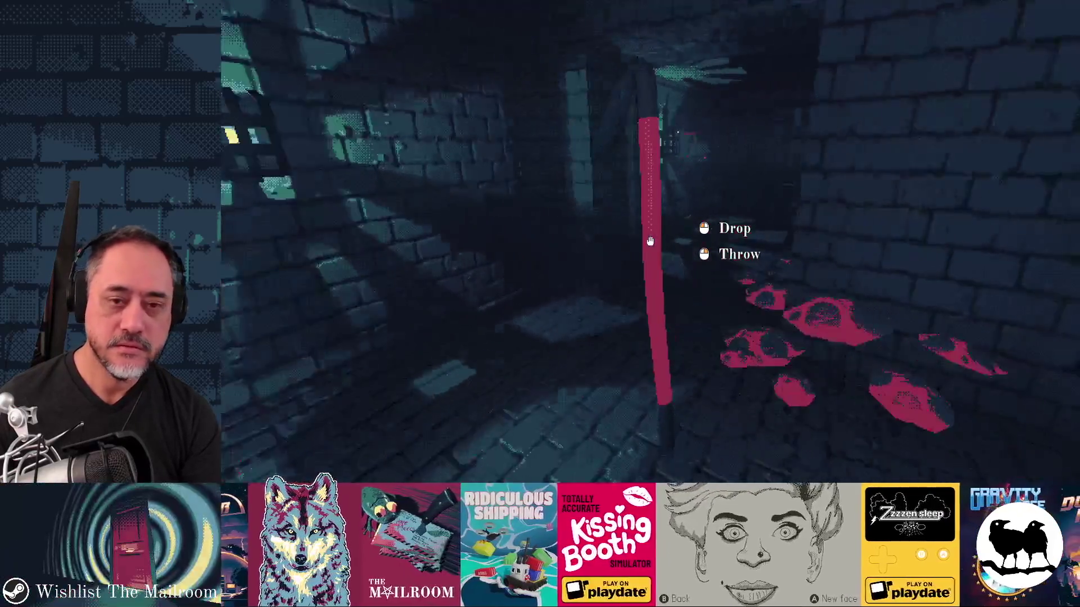
key("w")
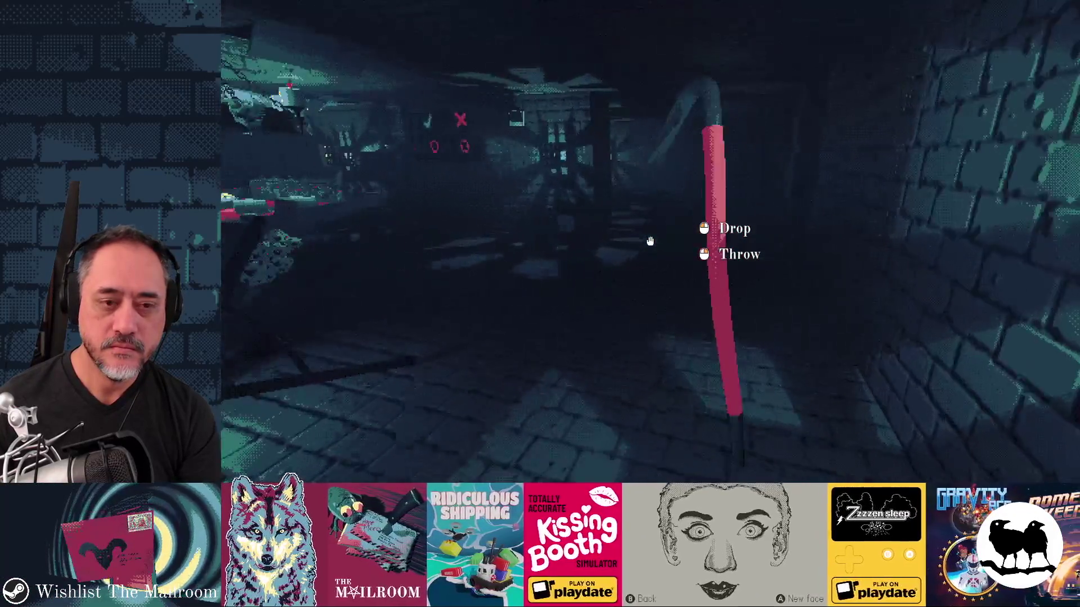
key("w")
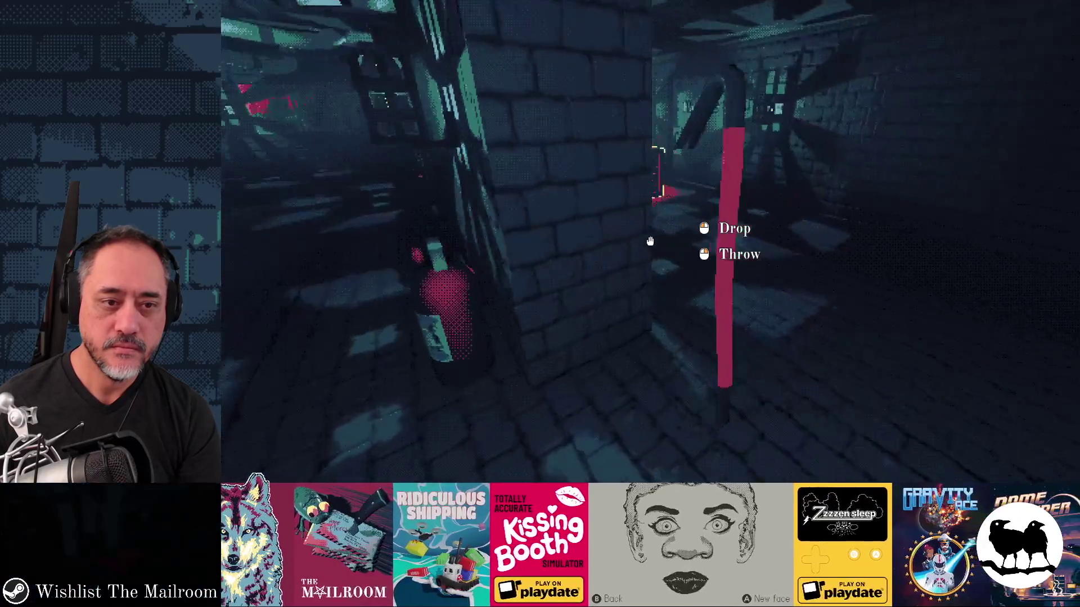
key("w")
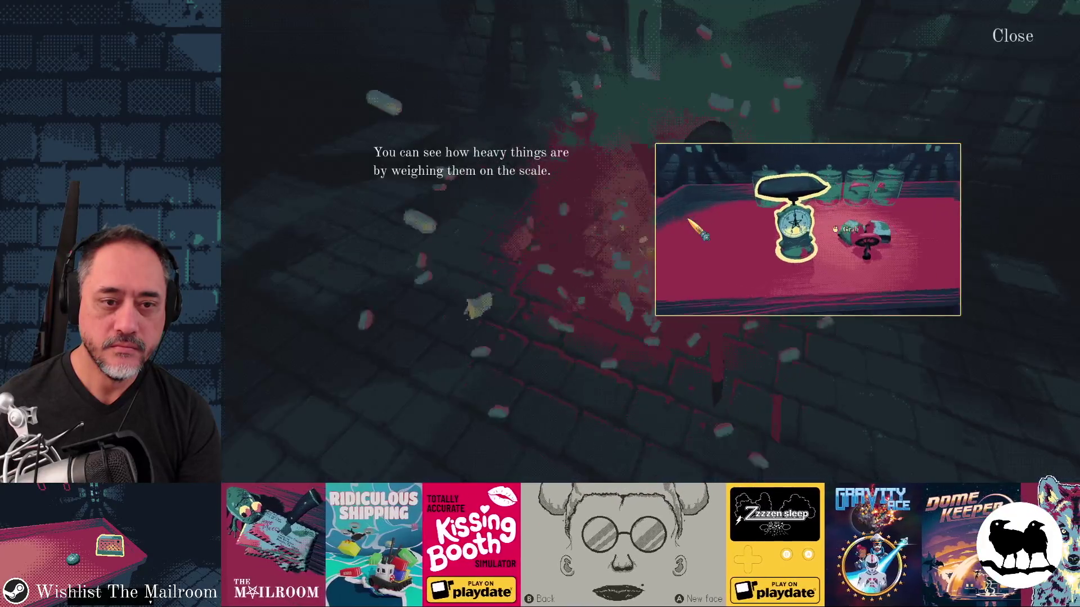
key("Escape")
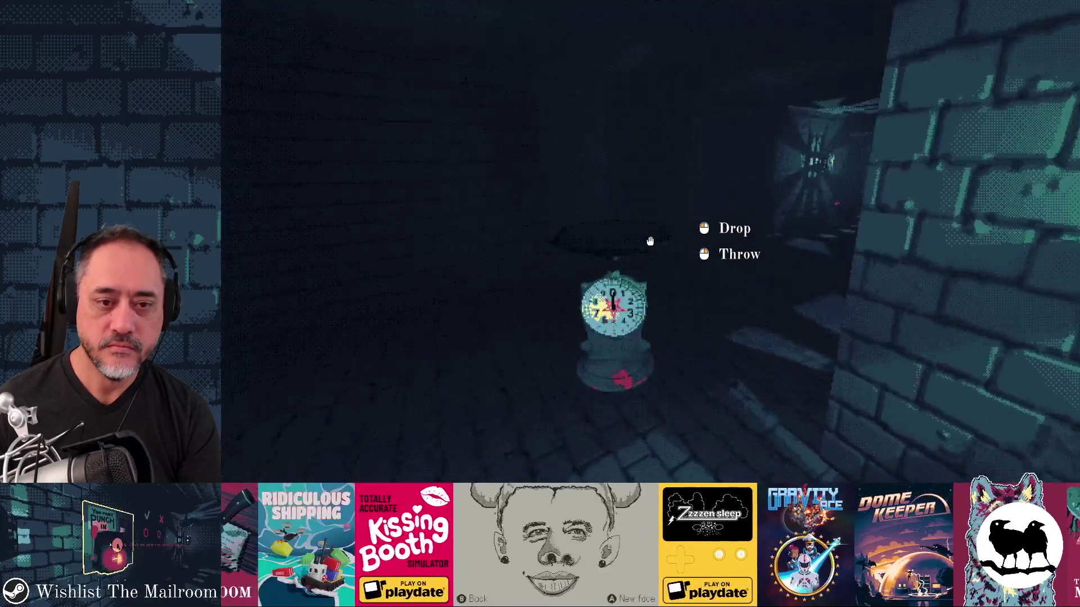
key("w")
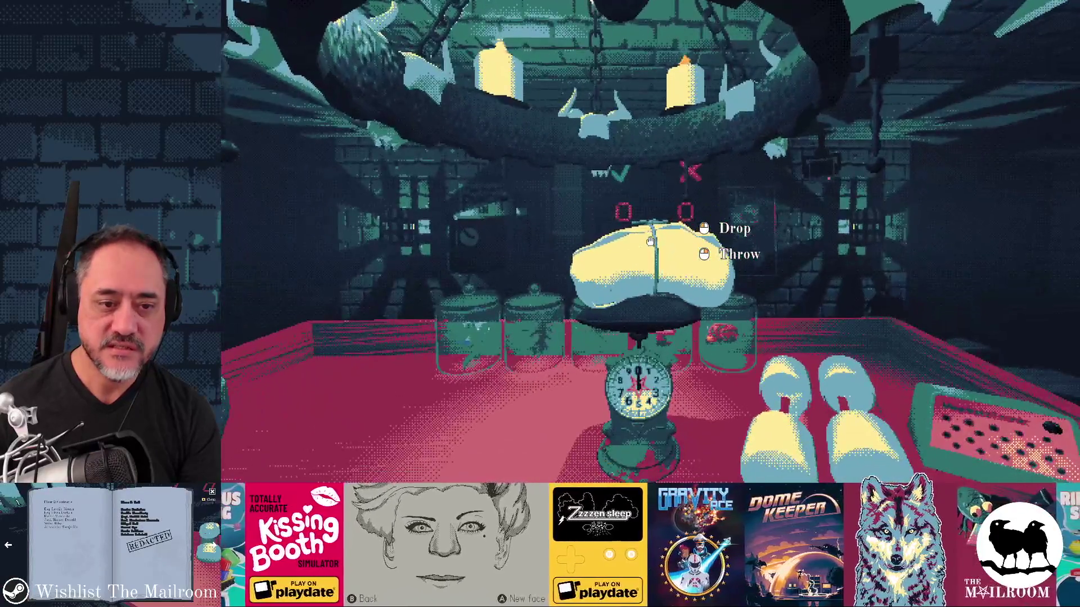
left_click(650, 241)
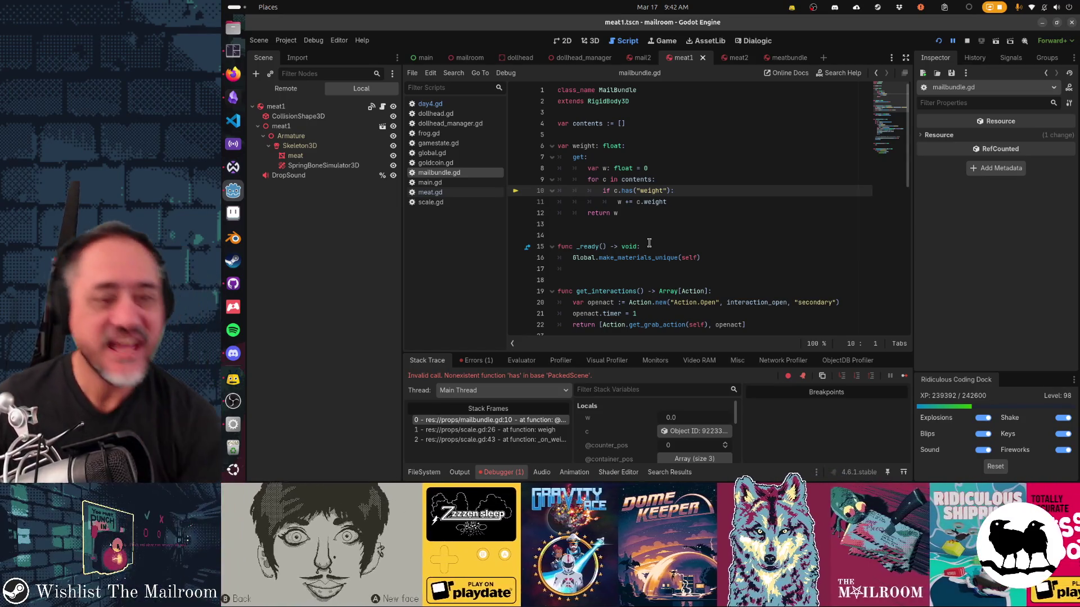
Step: Change 'has' to 'get' on line 10 of mailbundle.gd, resume, and drop the cheese onto the scale
double_click(628, 192)
type("get")
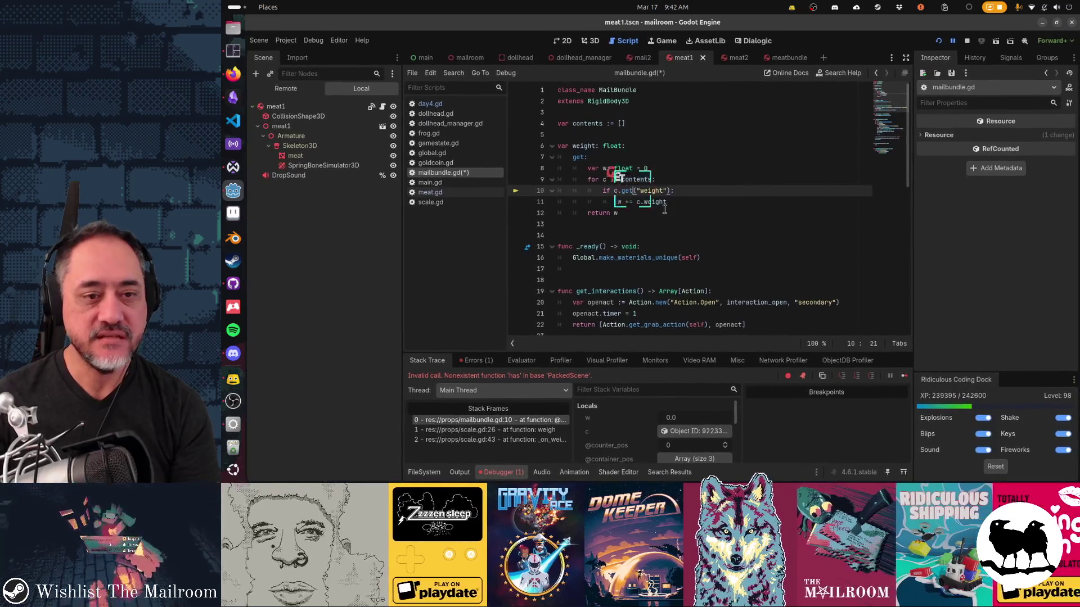
key("F12")
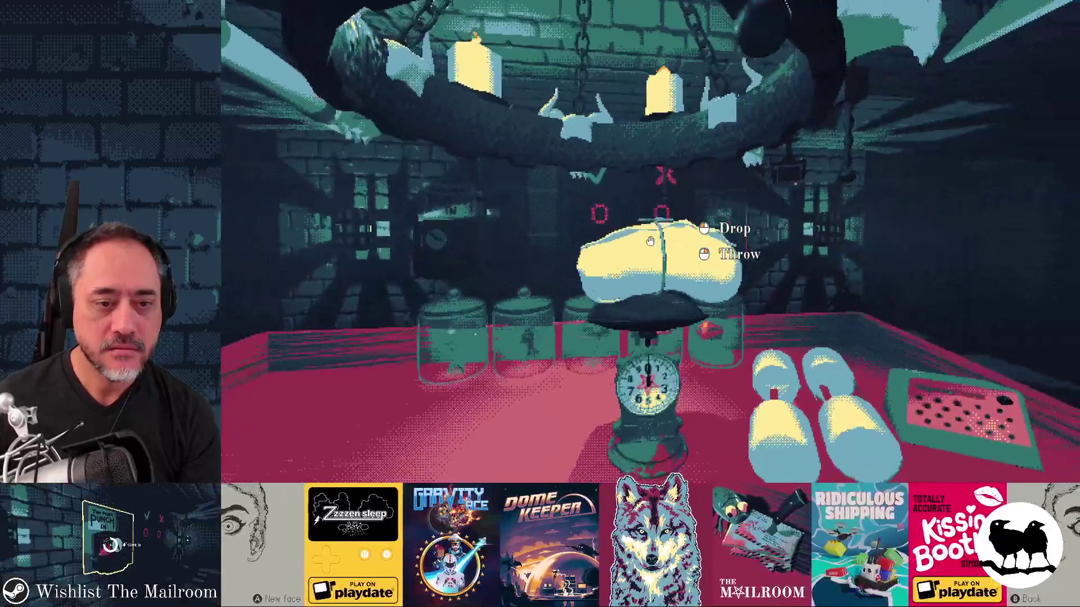
left_click(650, 240)
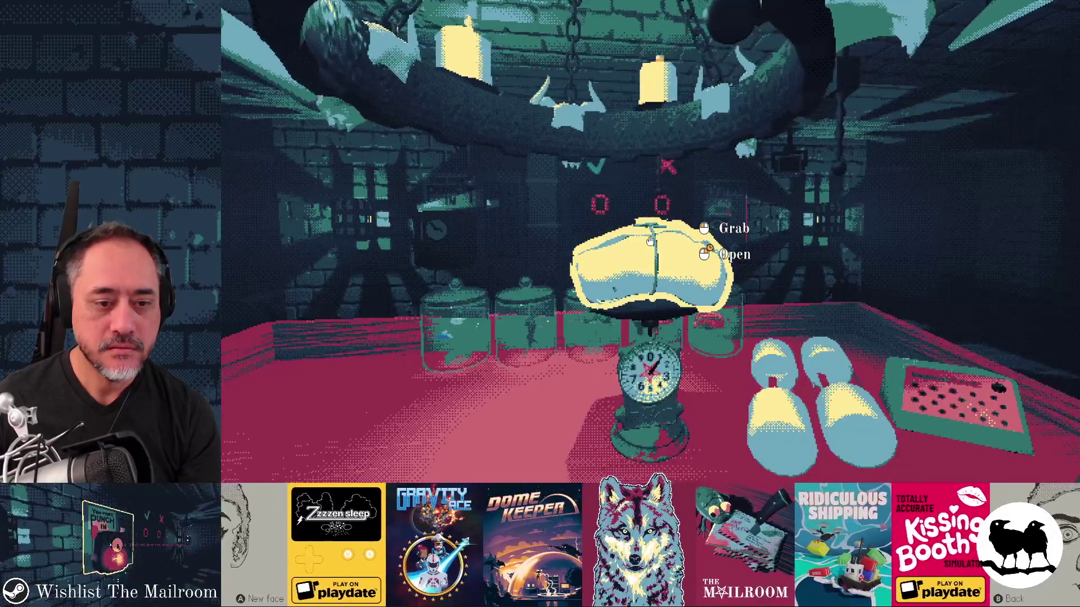
key("alt+Tab")
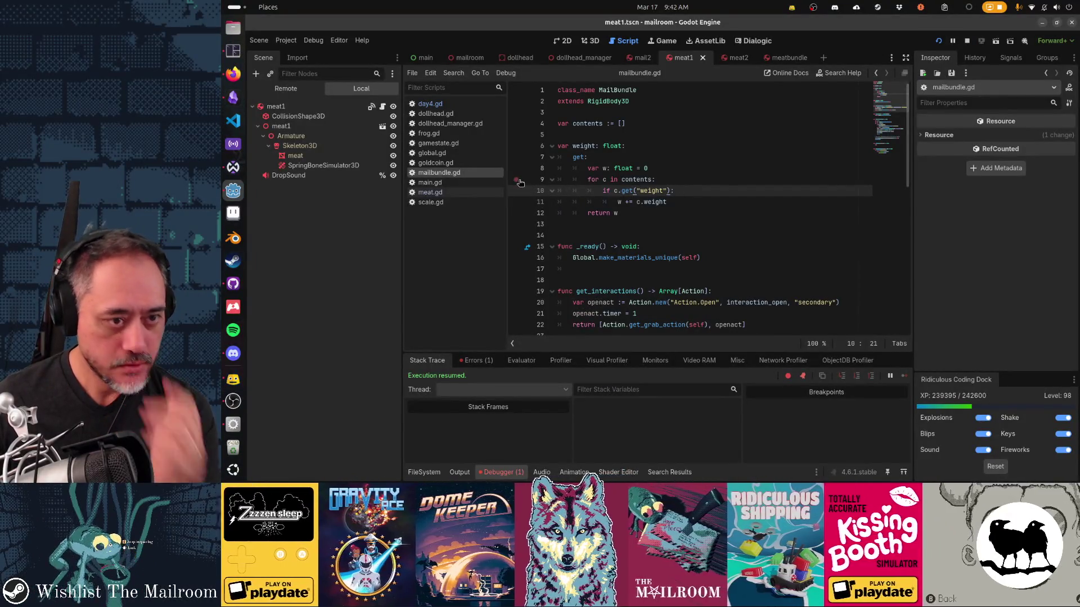
key("alt+Tab")
left_click(649, 181)
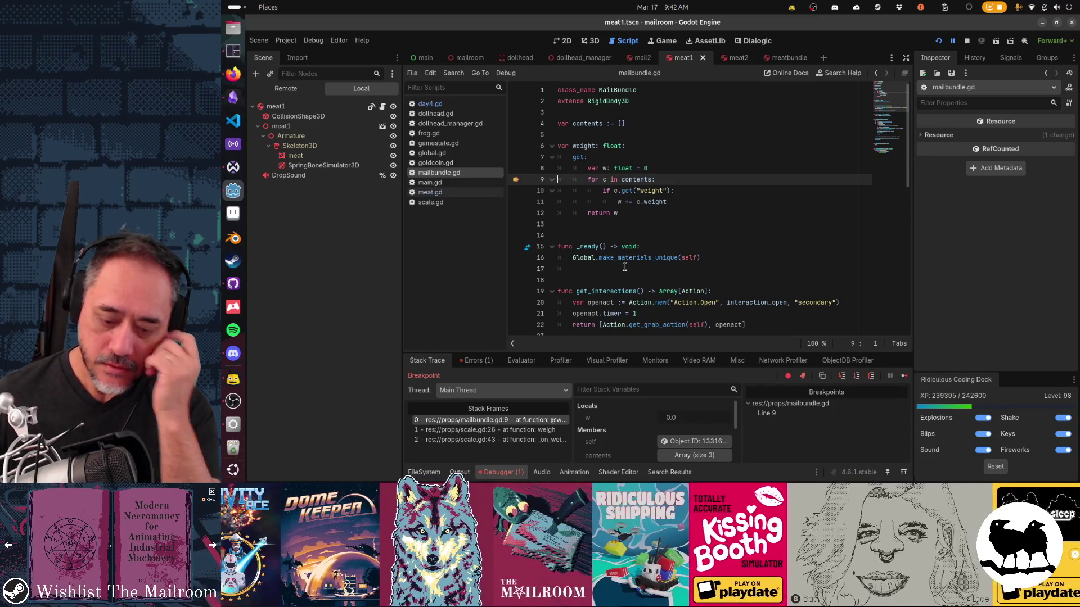
Step: Step through the weight loop iterations, enlarging the debugger to inspect the object in c
key("F10")
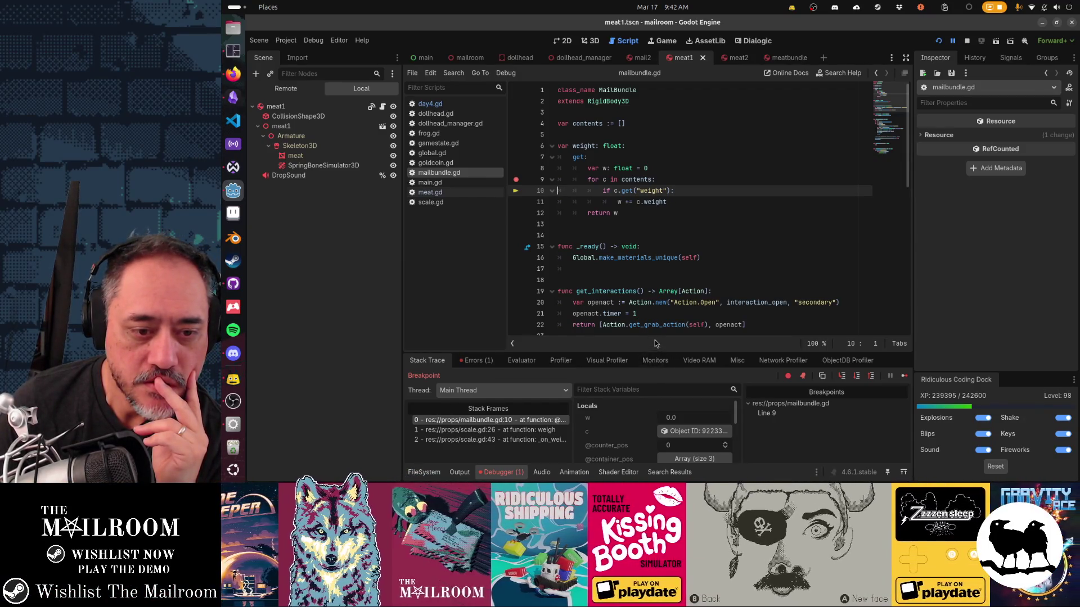
left_click_drag(647, 336, 634, 245)
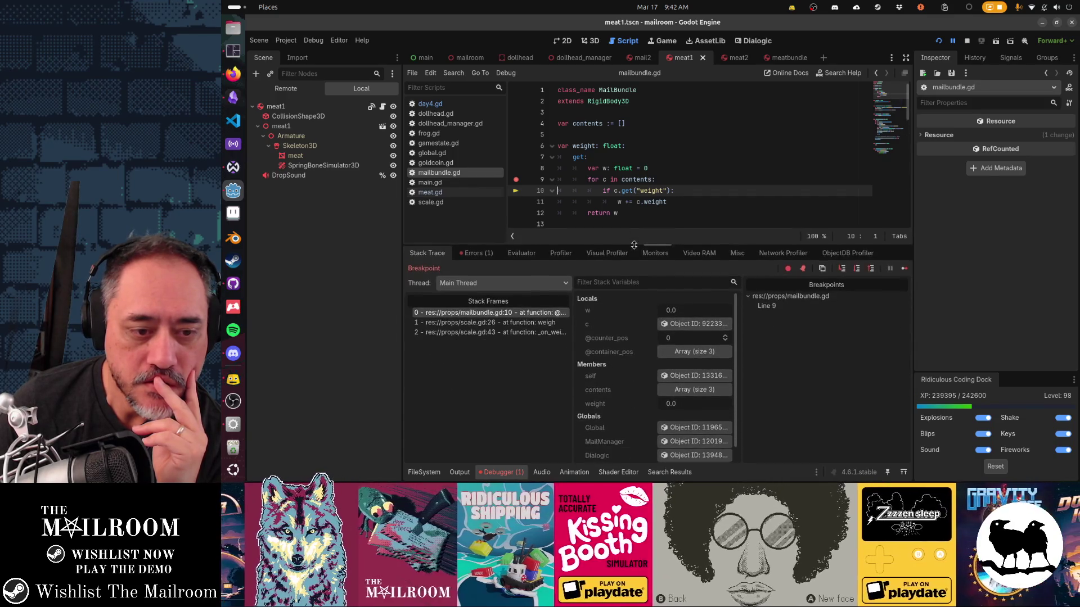
left_click(677, 324)
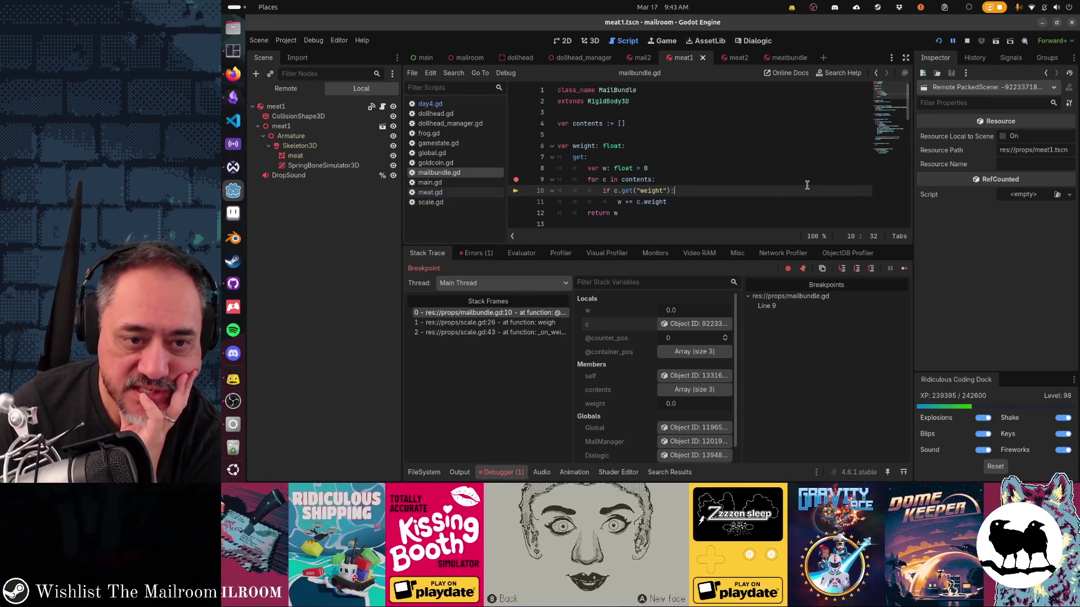
key("F10")
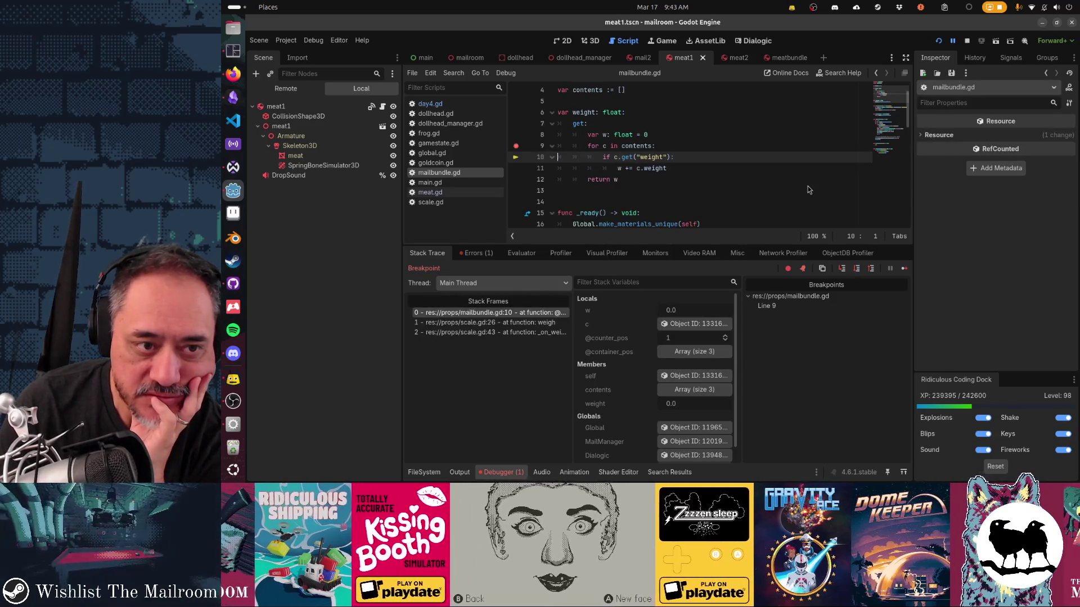
key("F10")
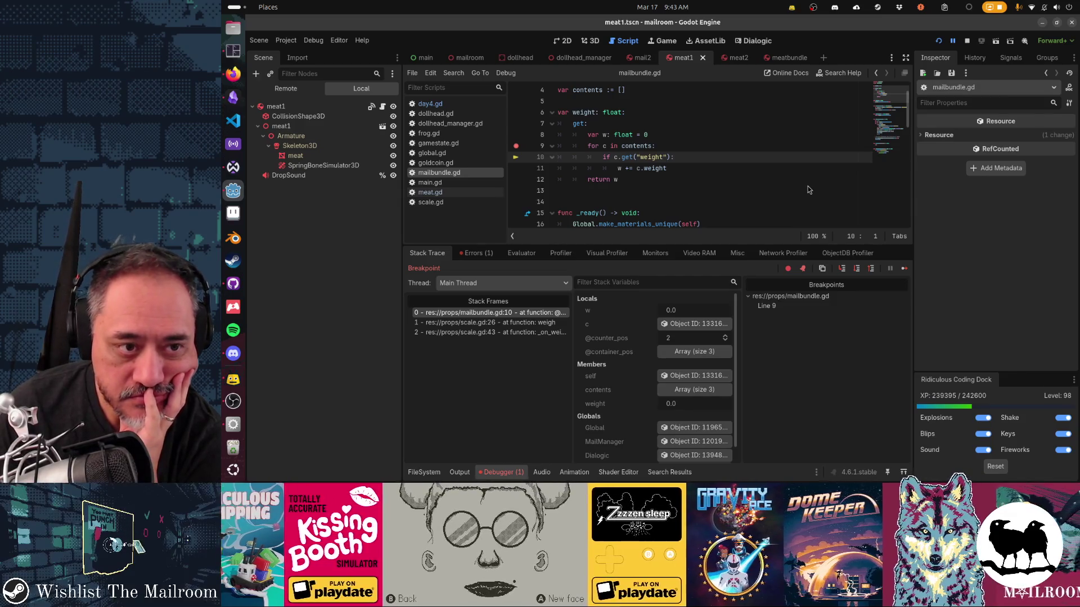
Step: Remove the line 9 breakpoint and let the game continue running
left_click(516, 145)
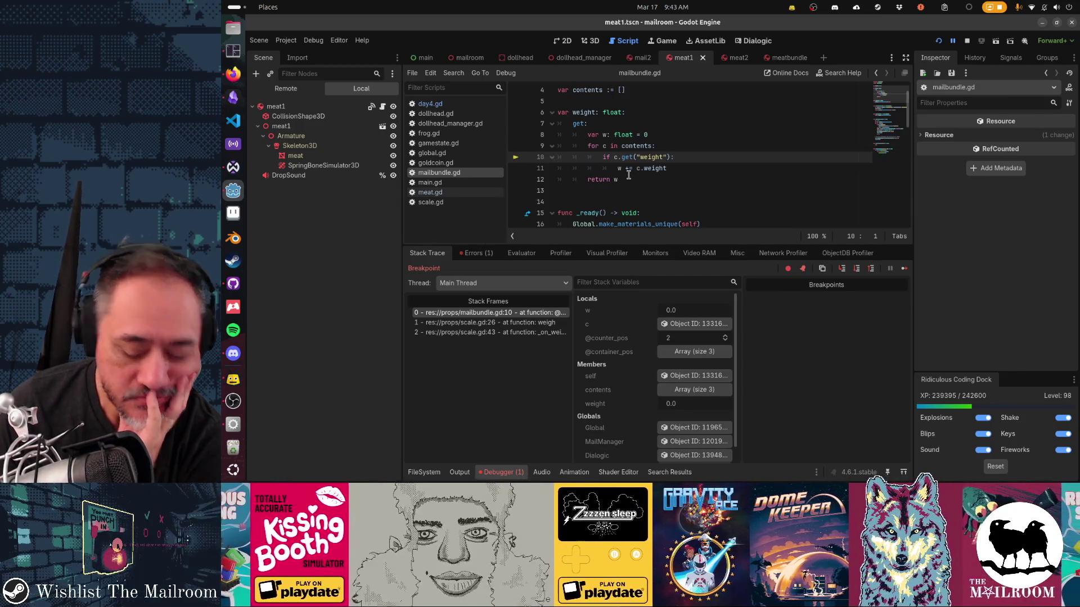
key("F12")
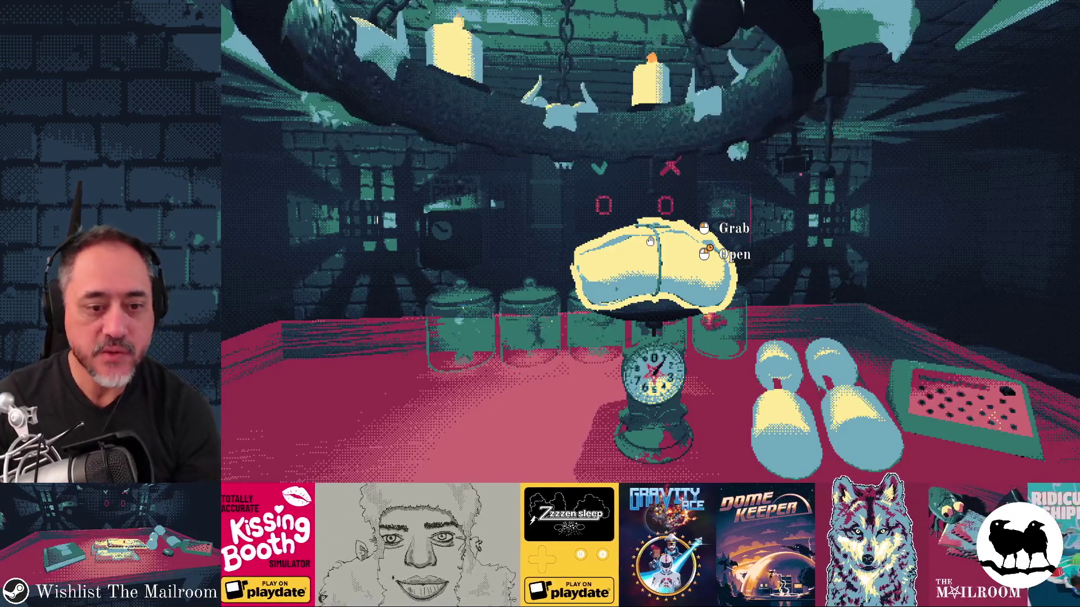
key("alt+Tab")
left_click(638, 175)
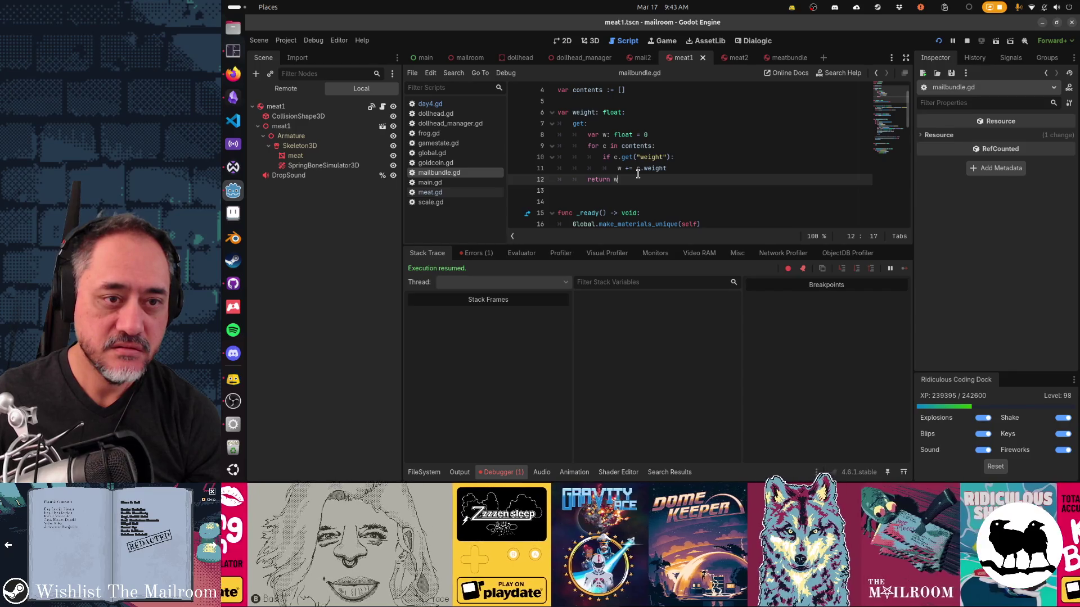
Step: Replace the weight getter in mailbundle.gd with '= 8' and save the script
key("shift+Up")
key("shift+Up")
key("shift+Up")
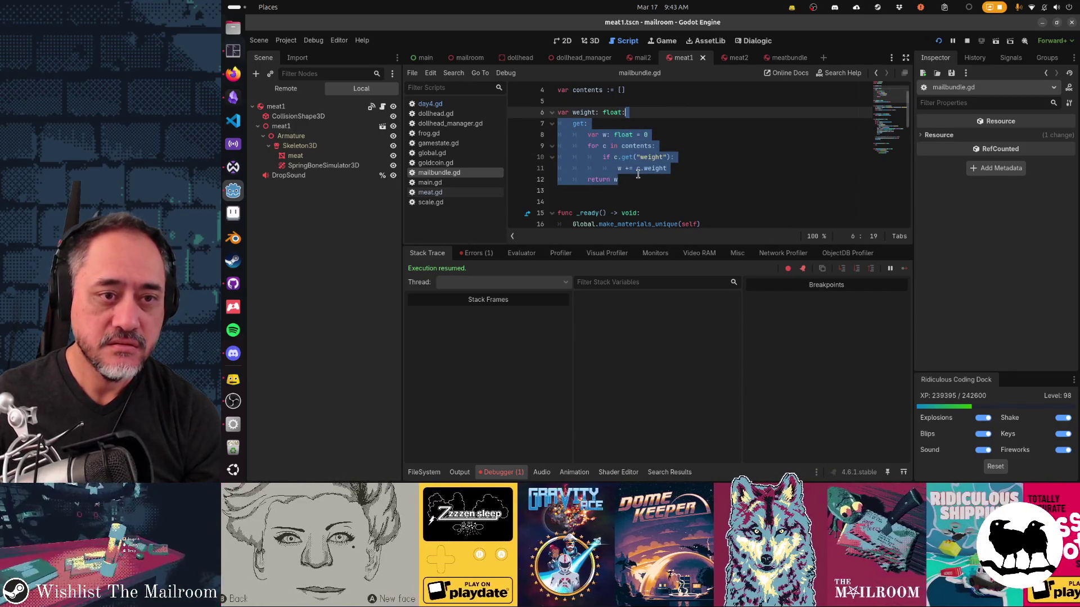
key("BackSpace")
key("BackSpace")
type("= 8")
key("Down")
key("ctrl+s")
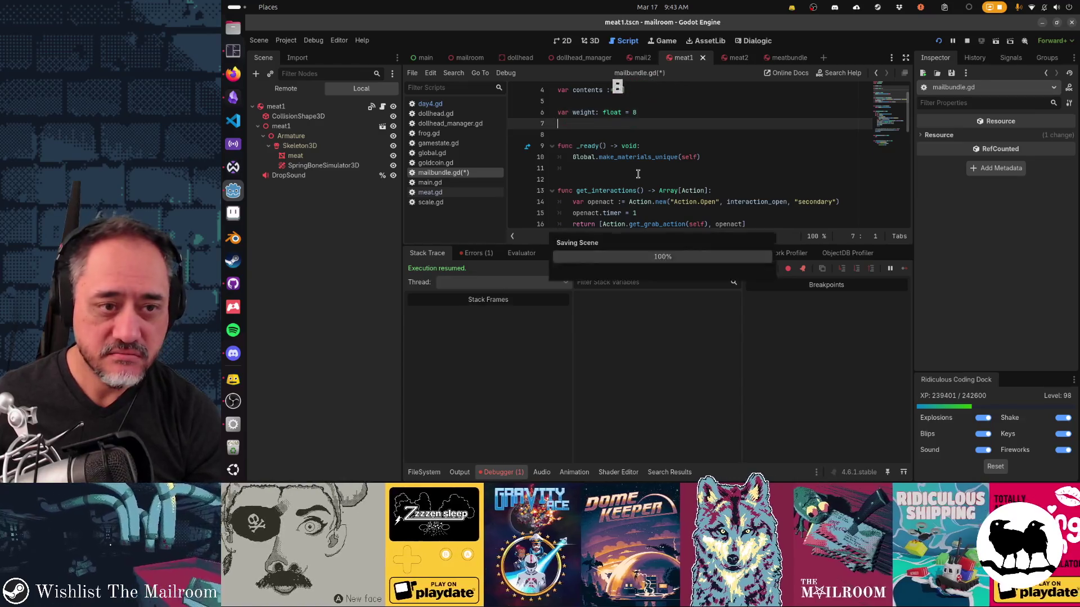
Step: In the game, turn the bread into meat via the console, weigh it, then stop the game
key("alt+Tab")
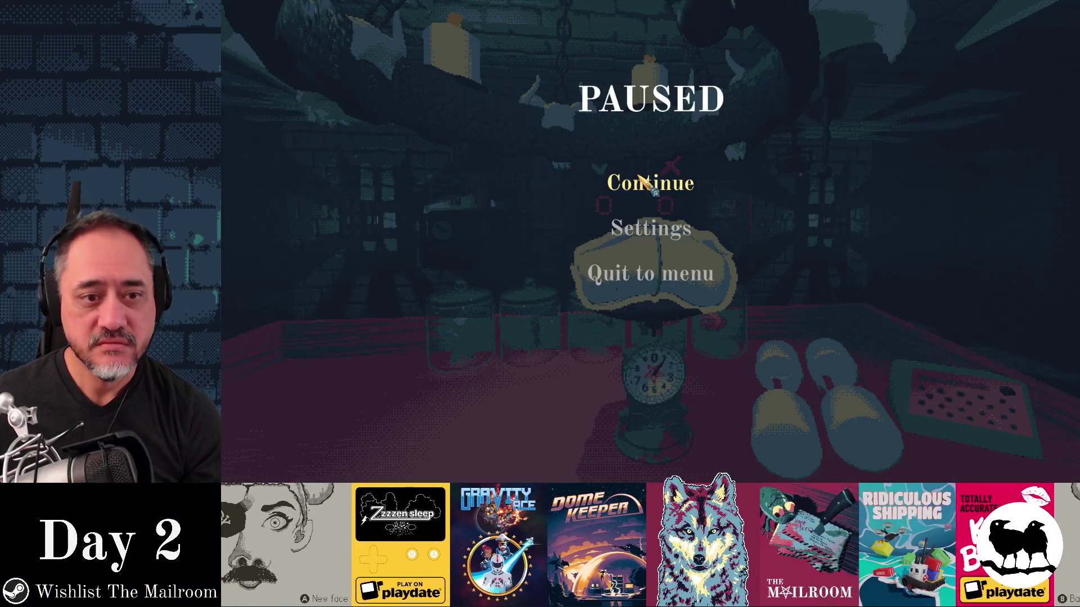
left_click(640, 179)
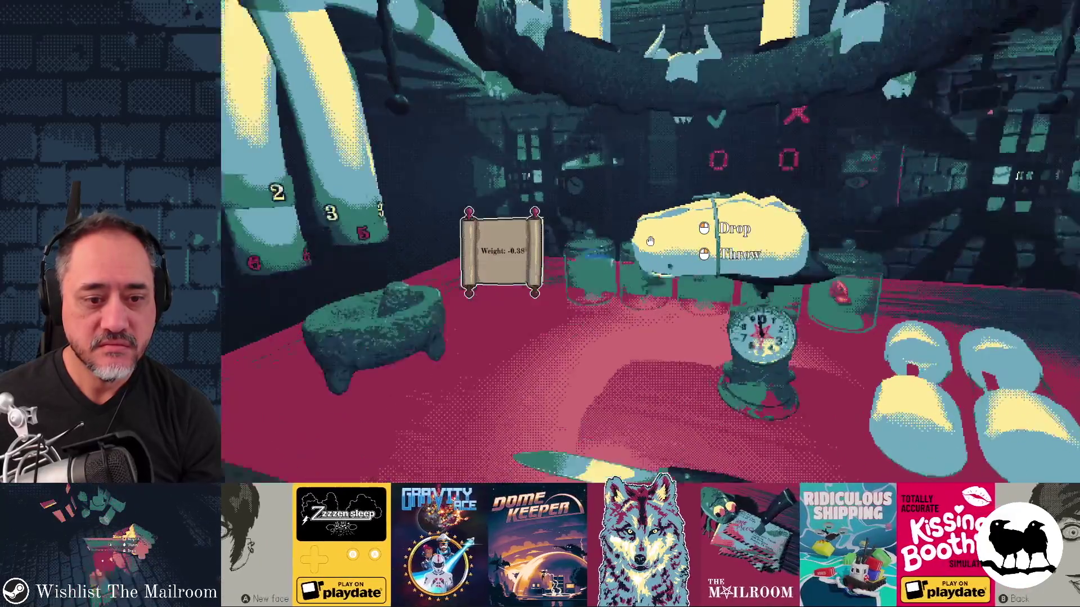
left_click(650, 240)
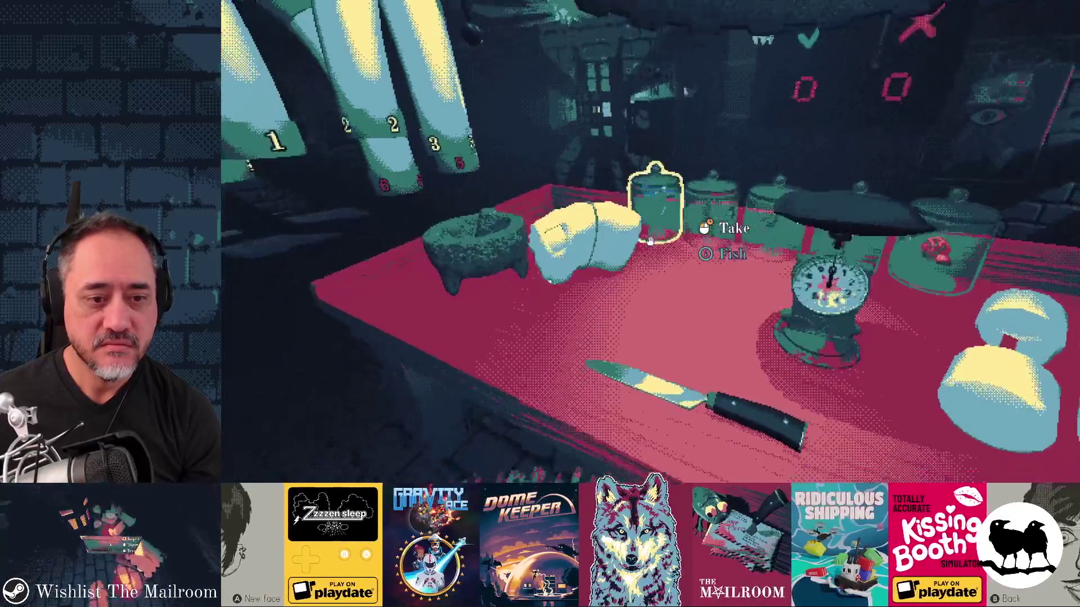
key("grave")
type("a meatbundle")
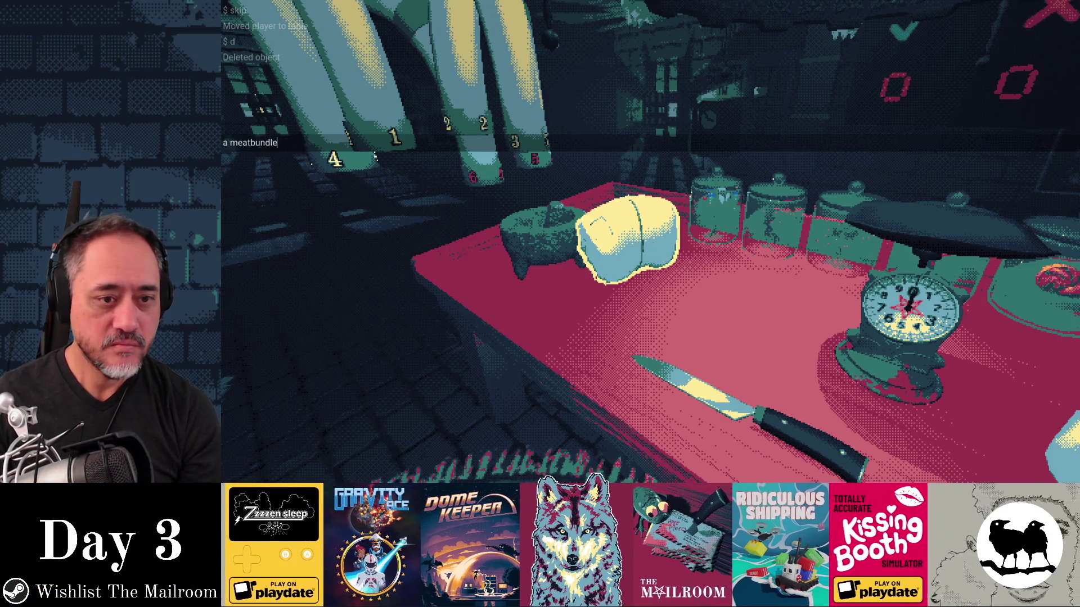
key("Return")
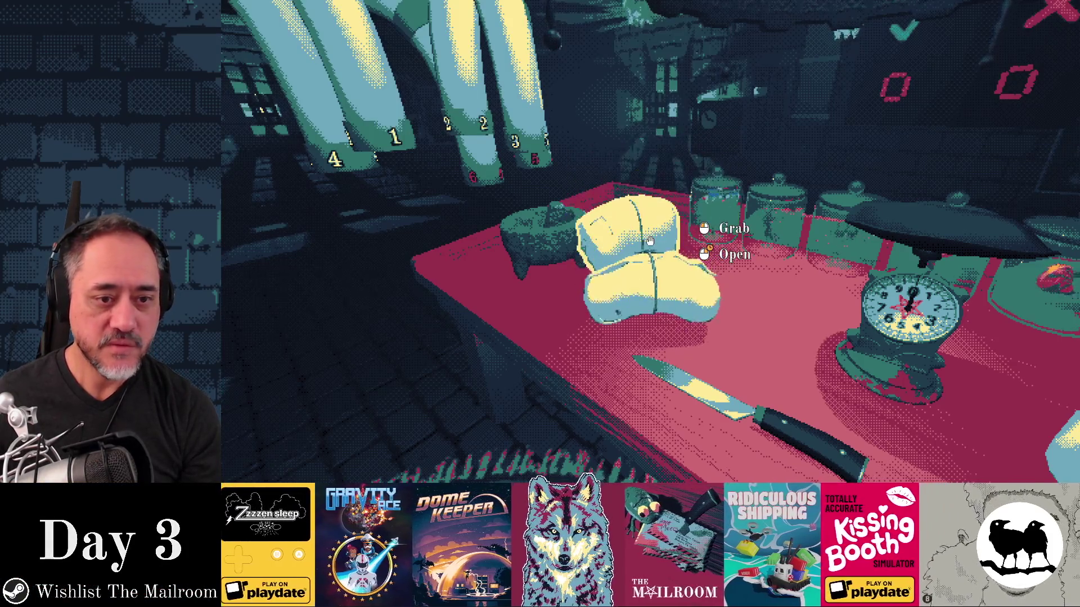
left_click(650, 241)
left_click(650, 241)
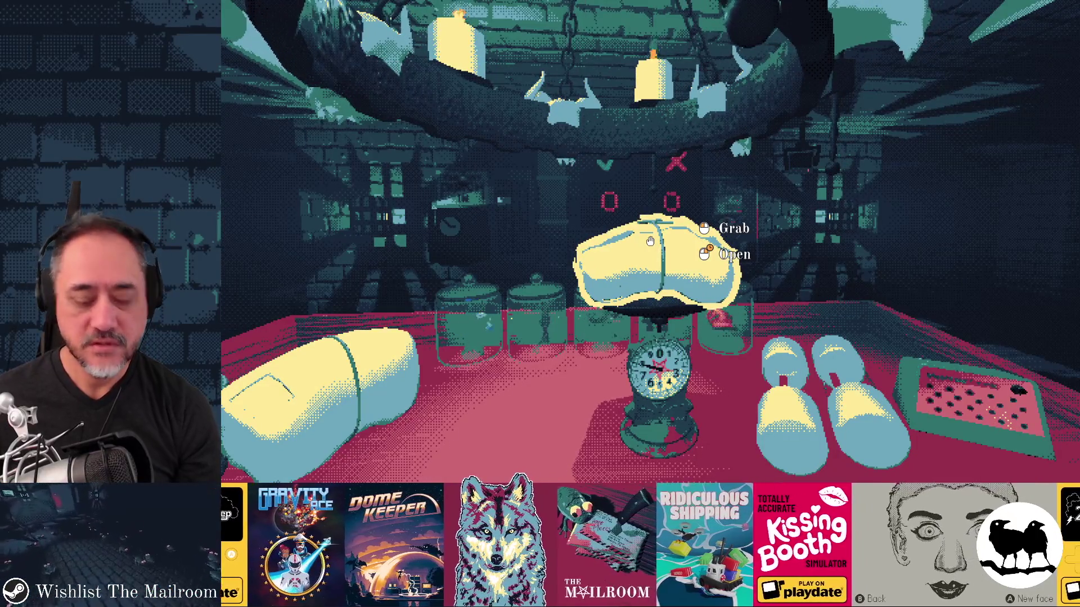
key("F8")
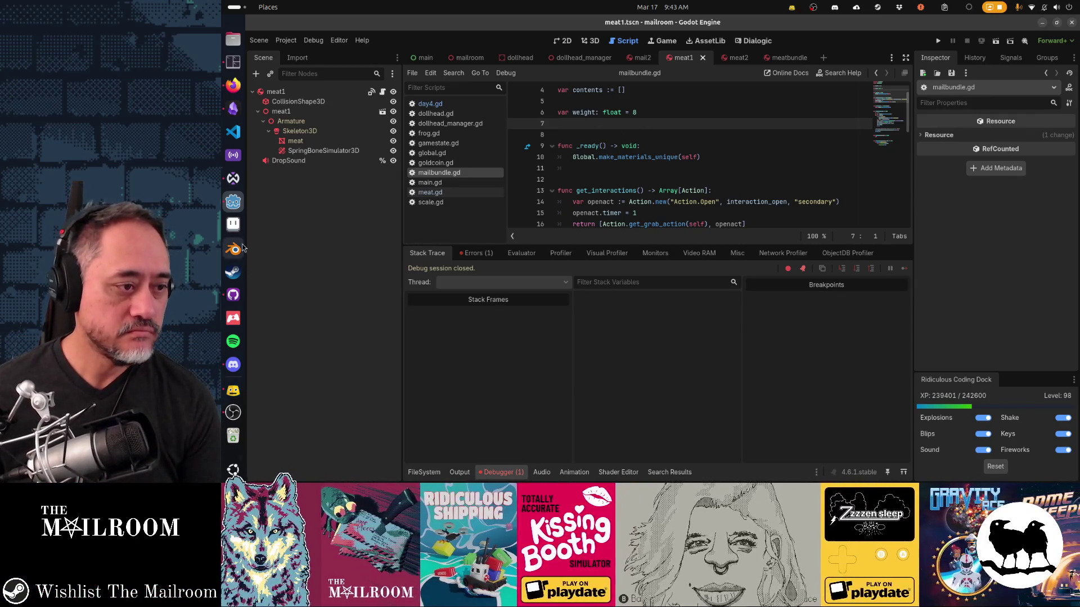
Step: Discard the meat1.tscn and envelope2_envelope.res changes in GitHub Desktop
left_click(234, 293)
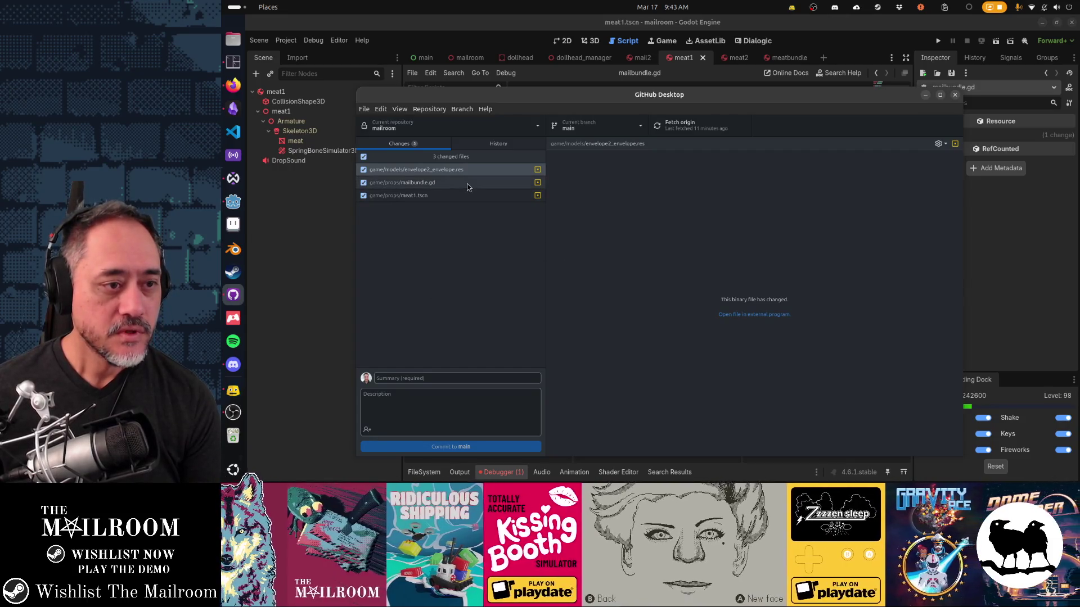
left_click(466, 196)
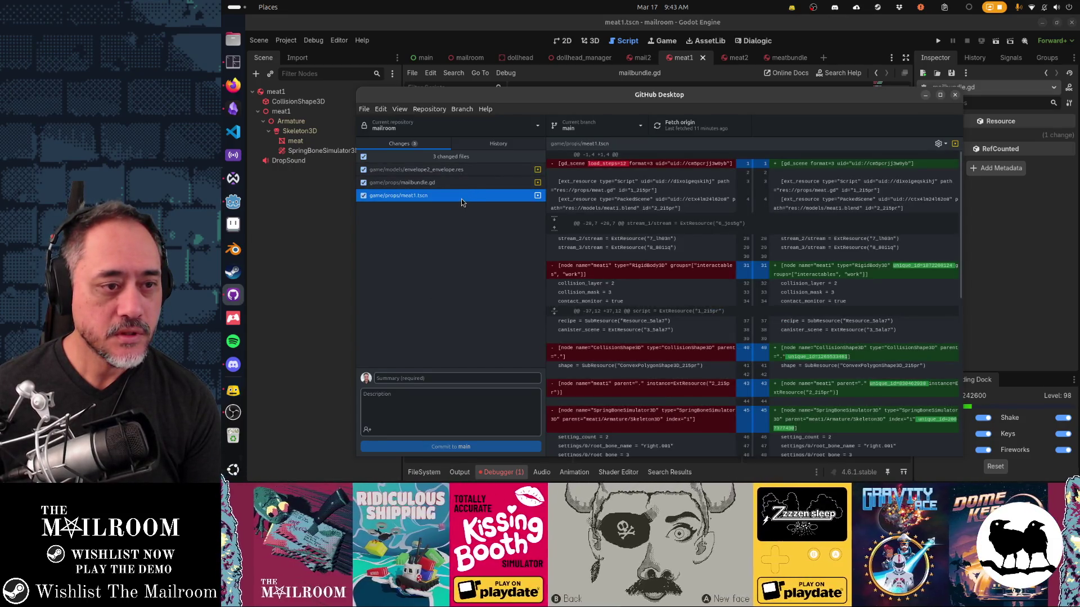
right_click(459, 197)
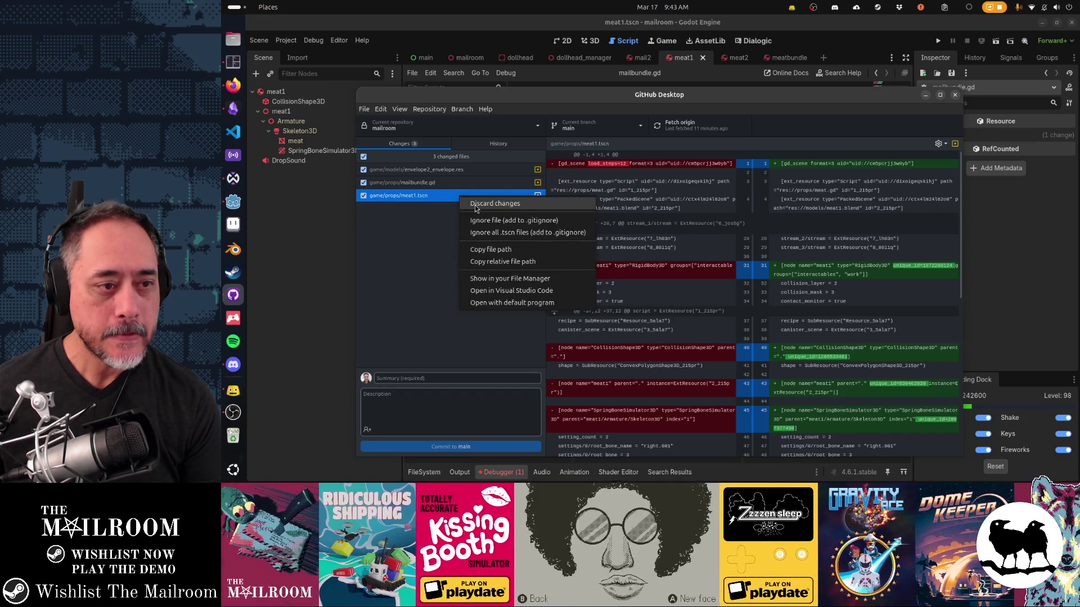
left_click(470, 194)
right_click(469, 170)
left_click(472, 177)
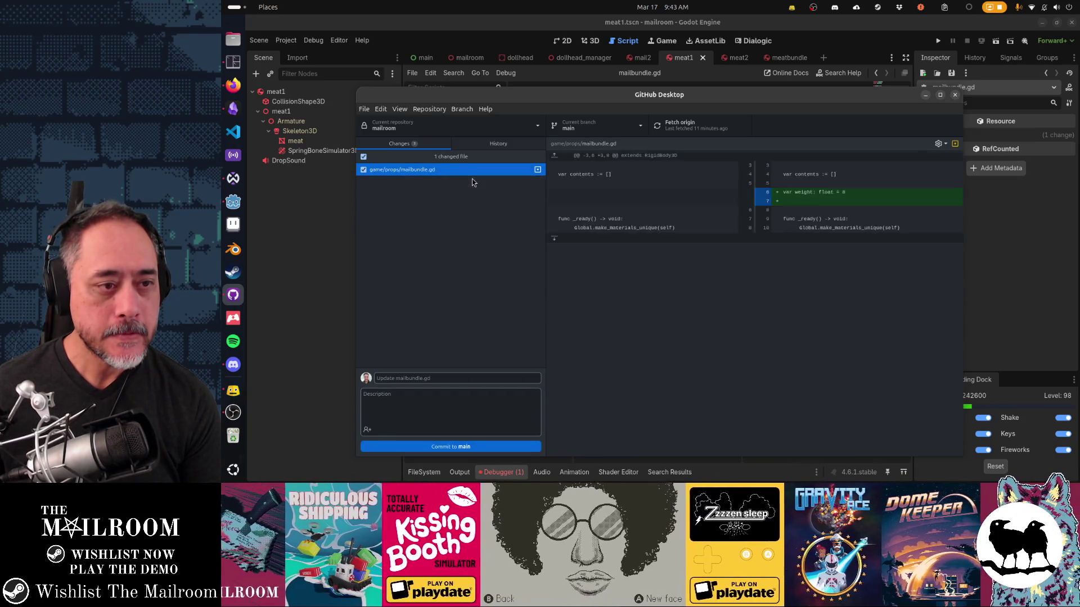
Step: Commit the mailbundle.gd fix to main as 'Fix meat bundles weigh 8 pounds'
left_click(472, 379)
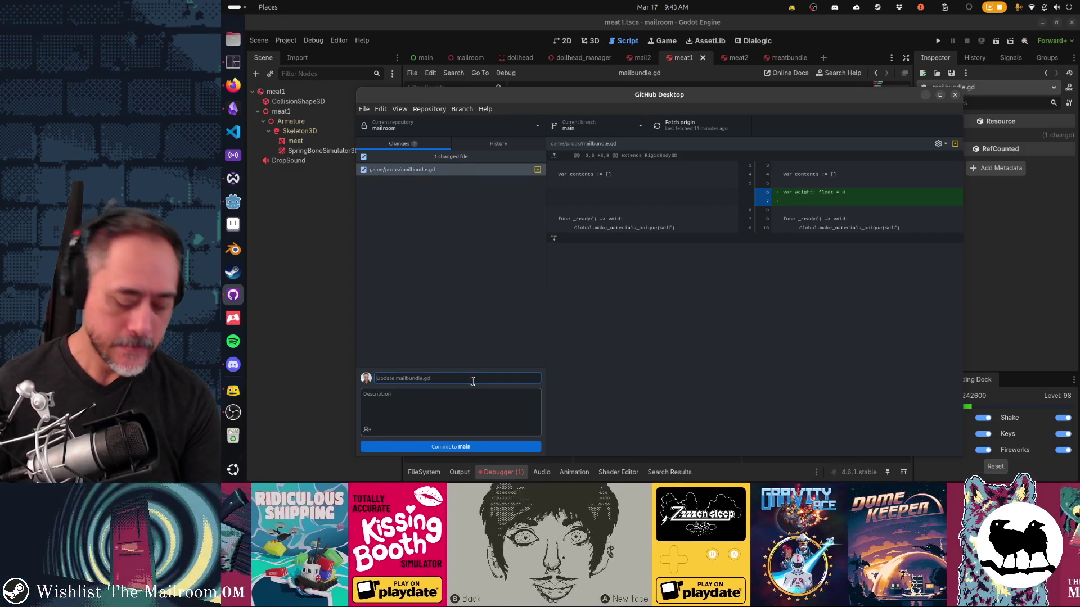
type("Fix meat bundles weigh 8 pounds")
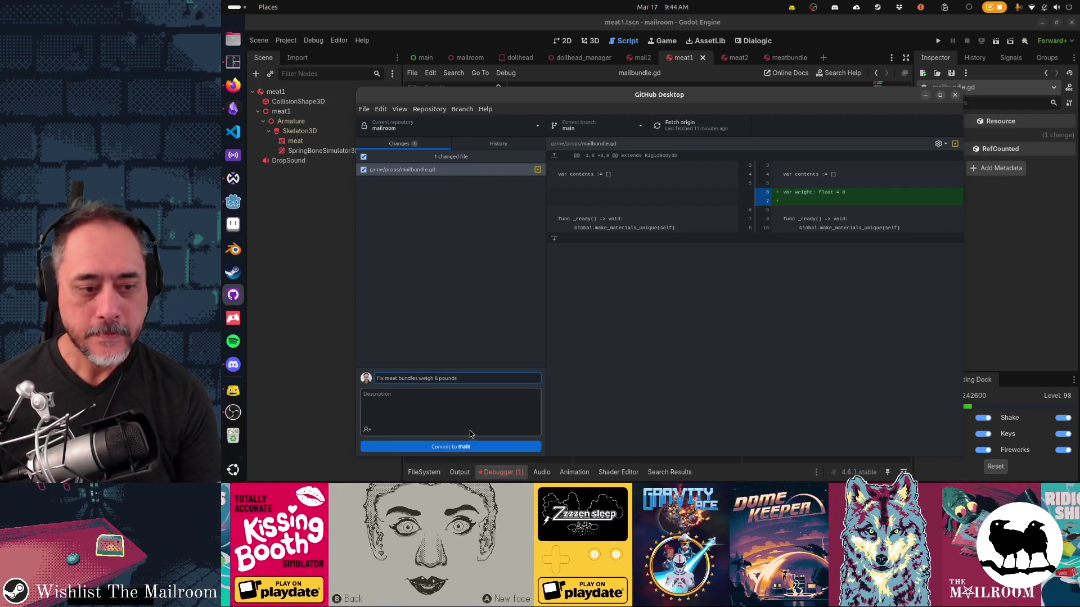
left_click(526, 446)
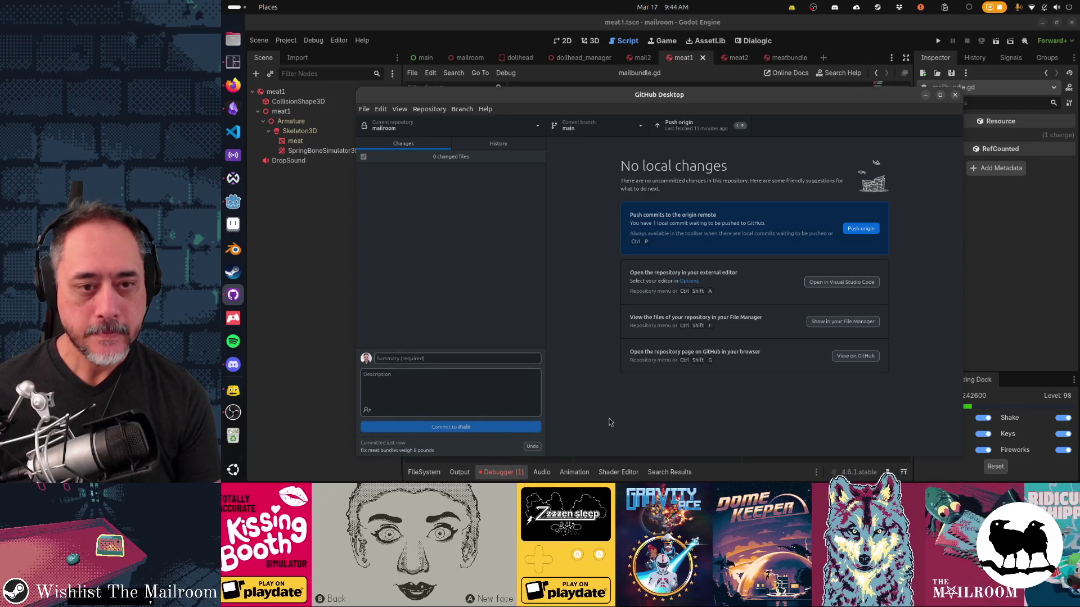
key("alt+Tab")
key("alt+Tab")
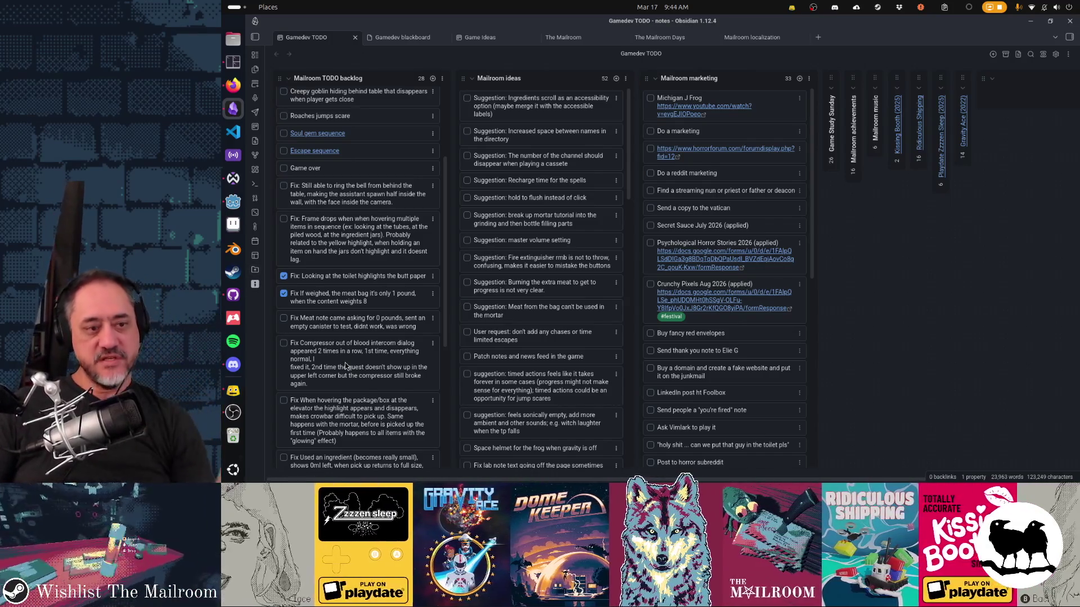
Step: Switch from Obsidian to Godot, which reports meat1.tscn was modified outside the editor
key("alt+Tab")
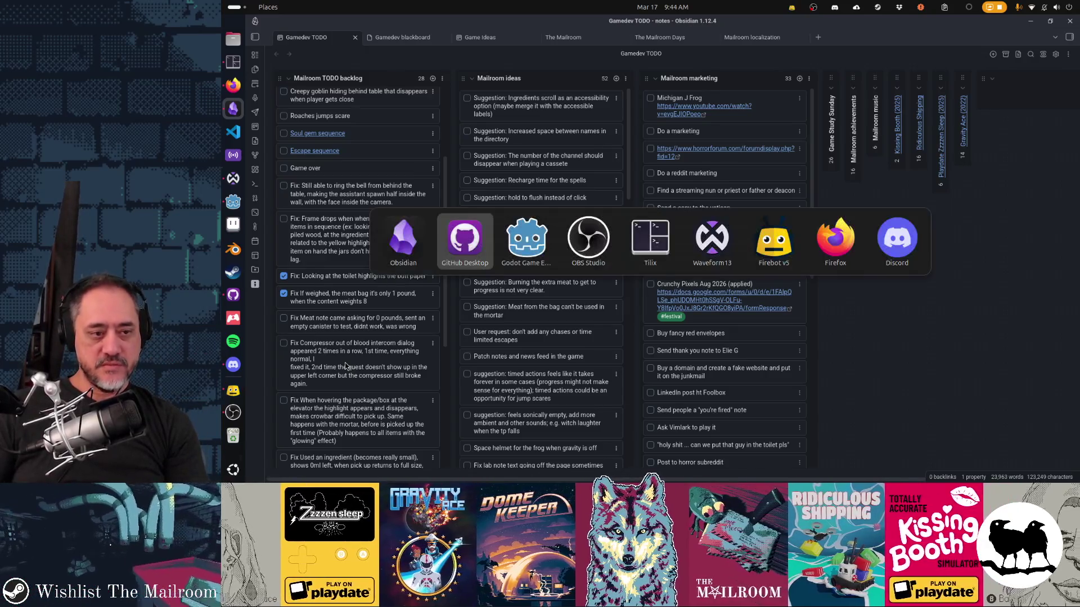
key("alt+Tab")
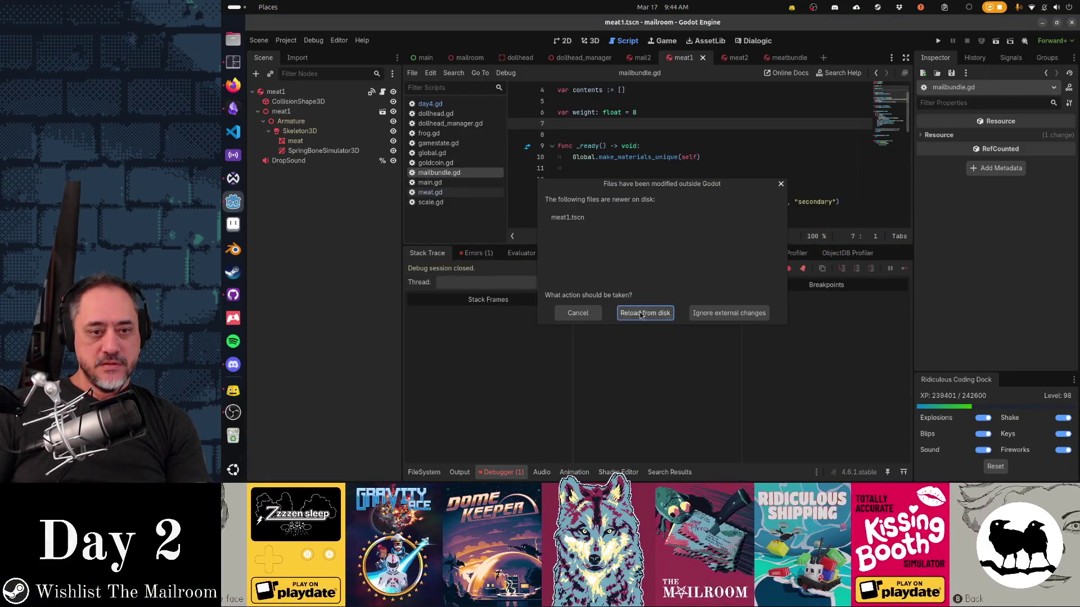
Step: Reload meat1.tscn from disk and hide the debugger output panel
left_click(641, 313)
left_click(676, 168)
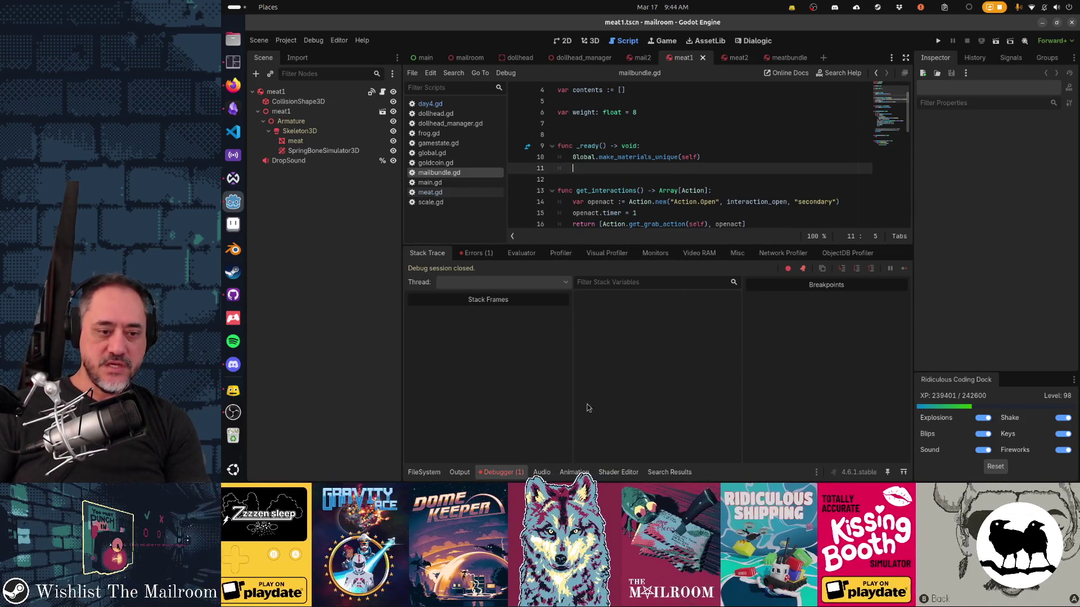
left_click(493, 474)
left_click(701, 228)
Step: Open day3.gd and select both CompressorBloodEvent occurrences in the mail deliveries
key("shift+alt+o")
type("day3")
key("Return")
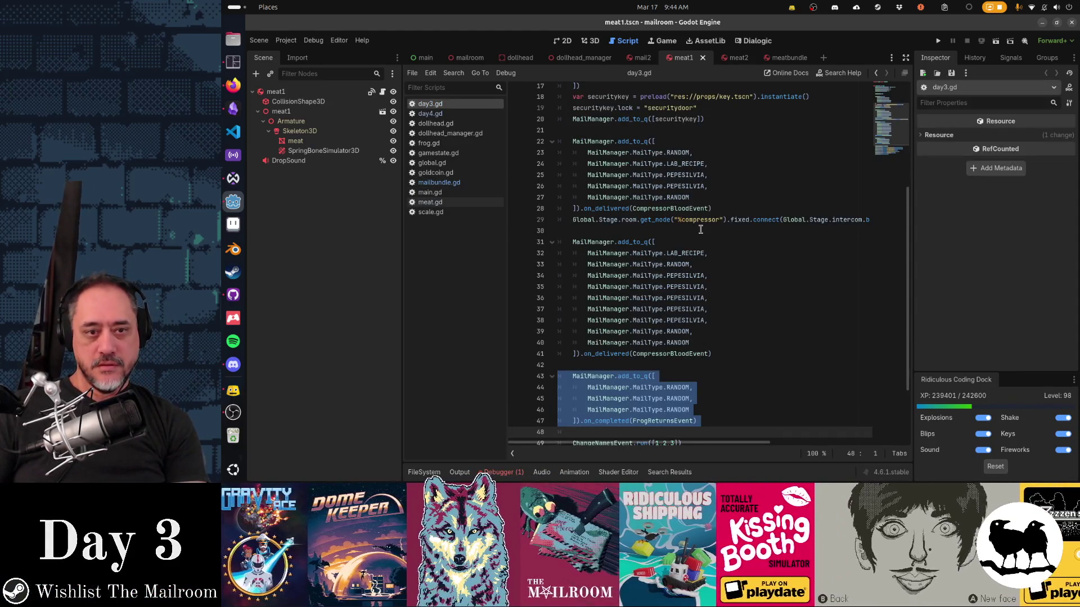
double_click(678, 208)
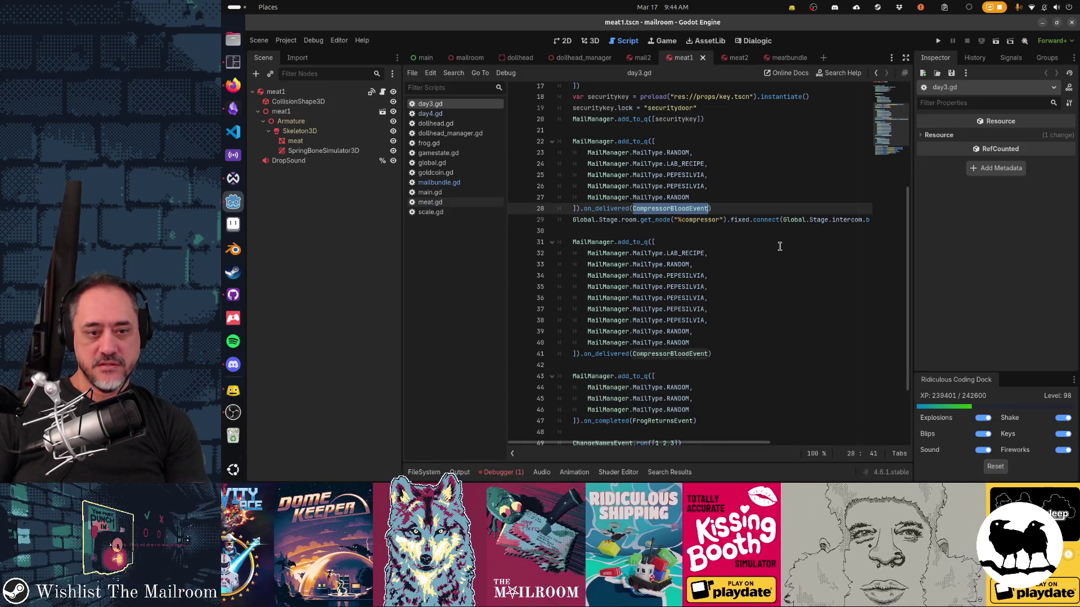
key("ctrl+d")
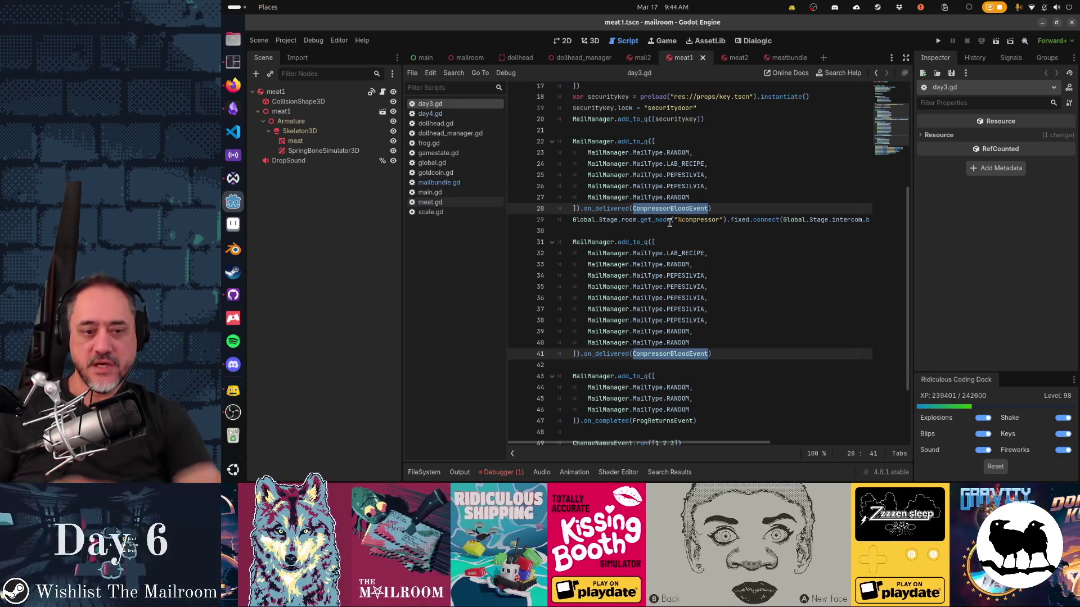
scroll(666, 244, "down", 5)
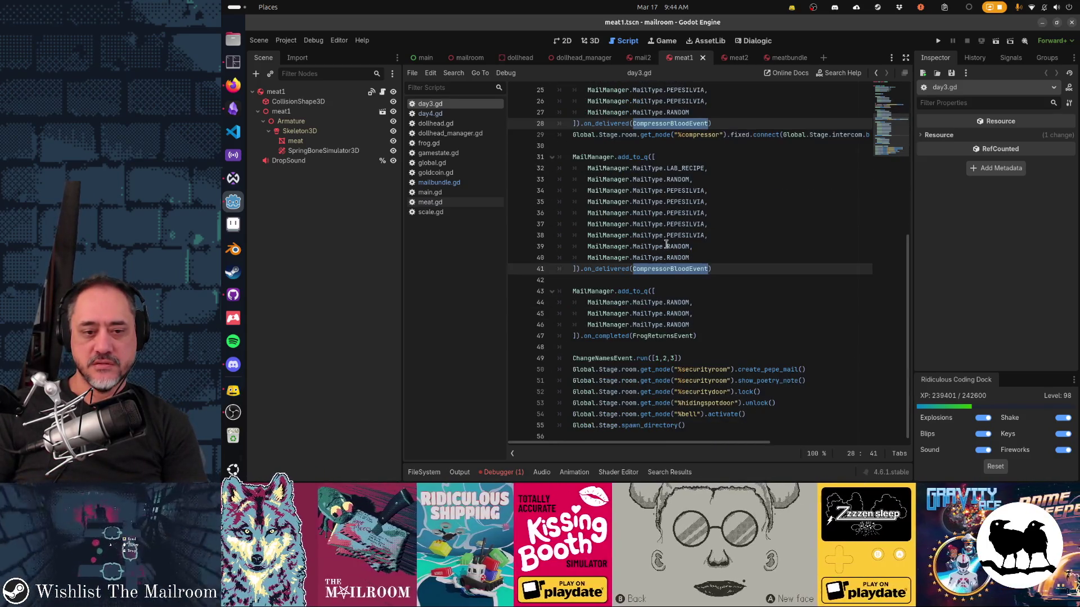
key("alt+Tab")
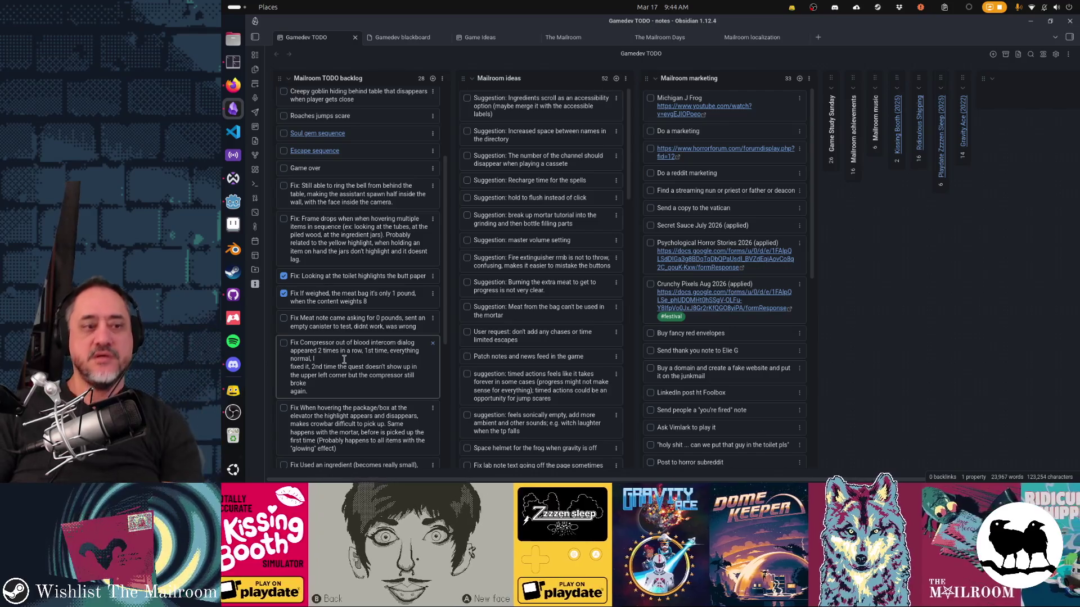
Step: Join the Compressor card's 'fixed it', 'again.' and 'normal, I' lines into one paragraph
key("Delete")
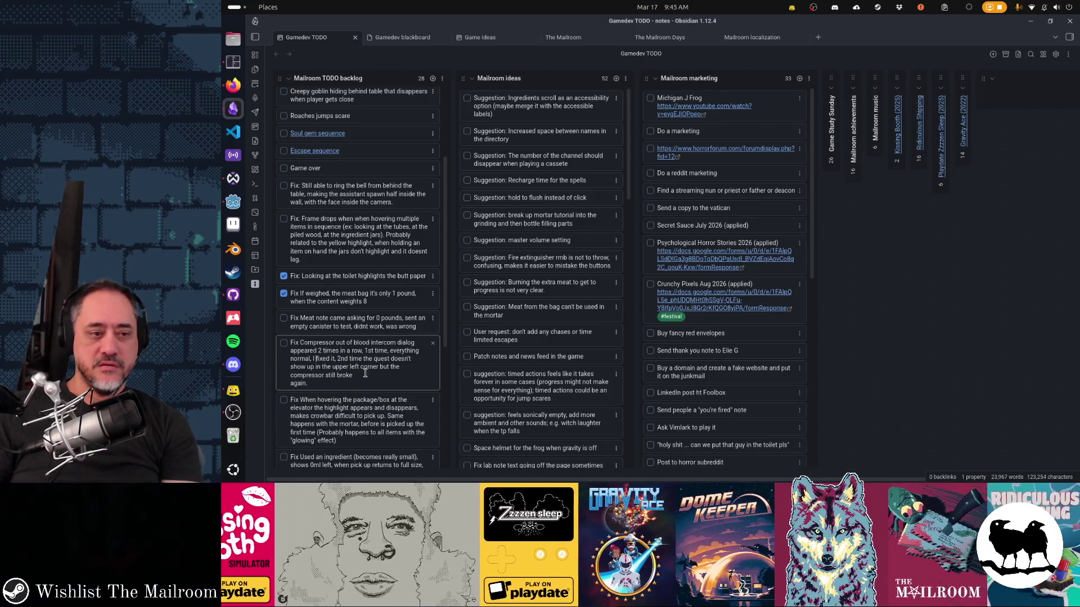
key("Delete")
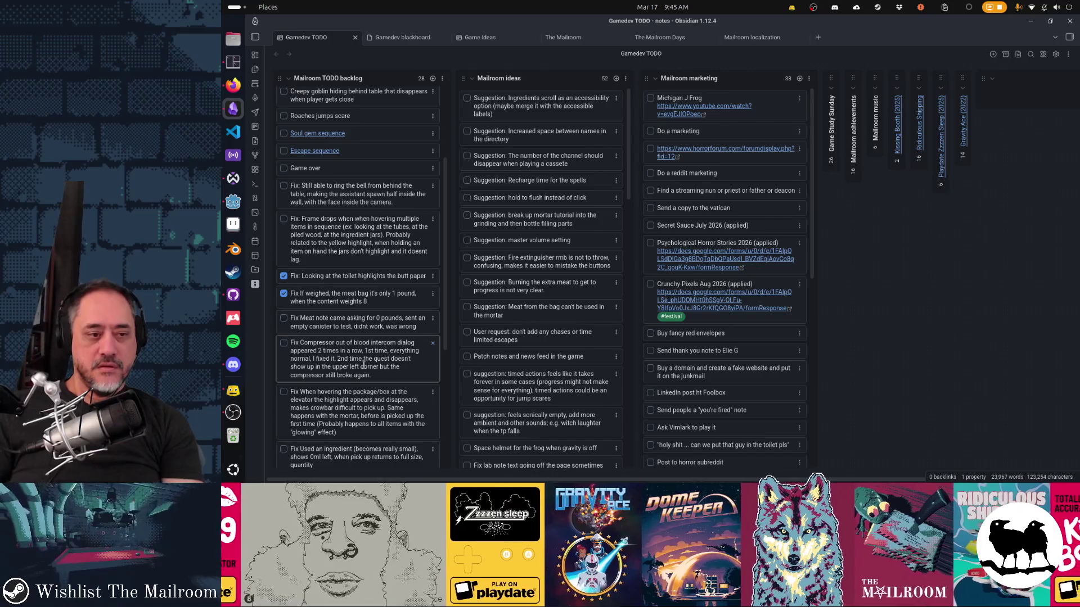
key("Return")
left_click(393, 355)
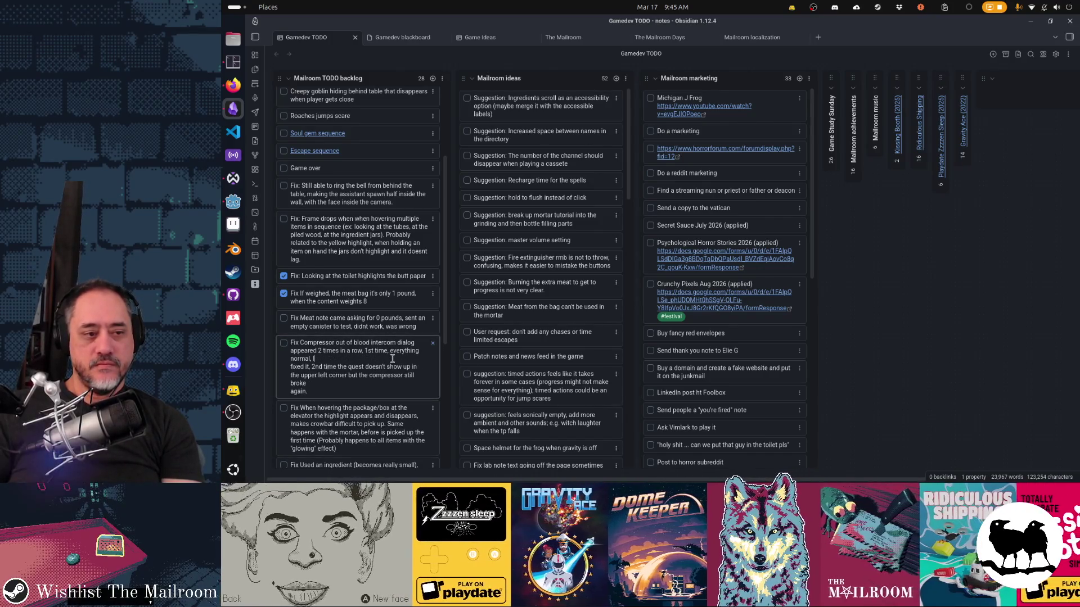
key("Delete")
key("Delete")
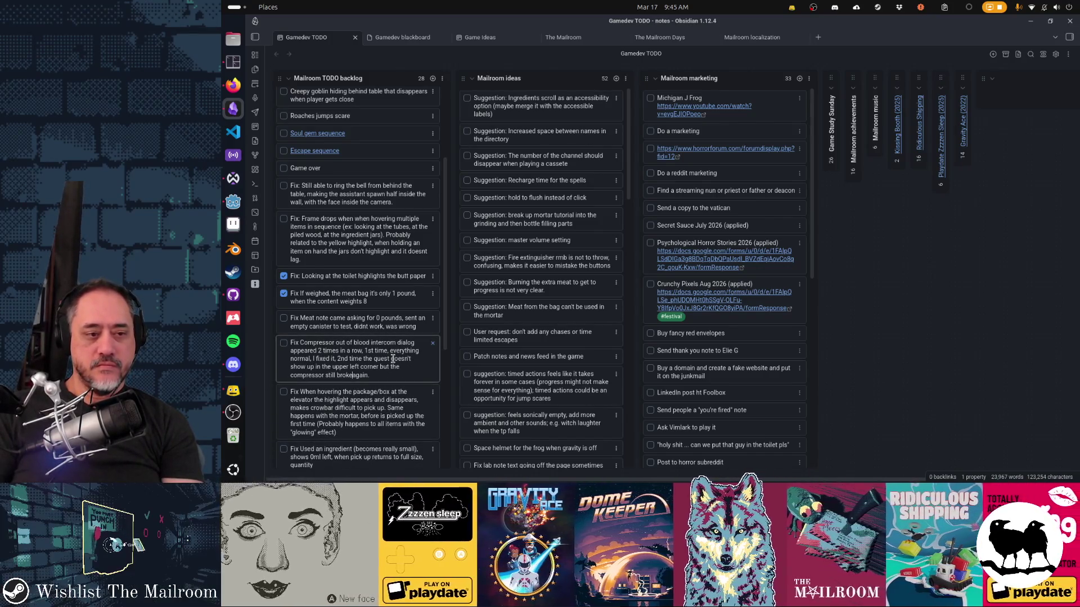
key("Escape")
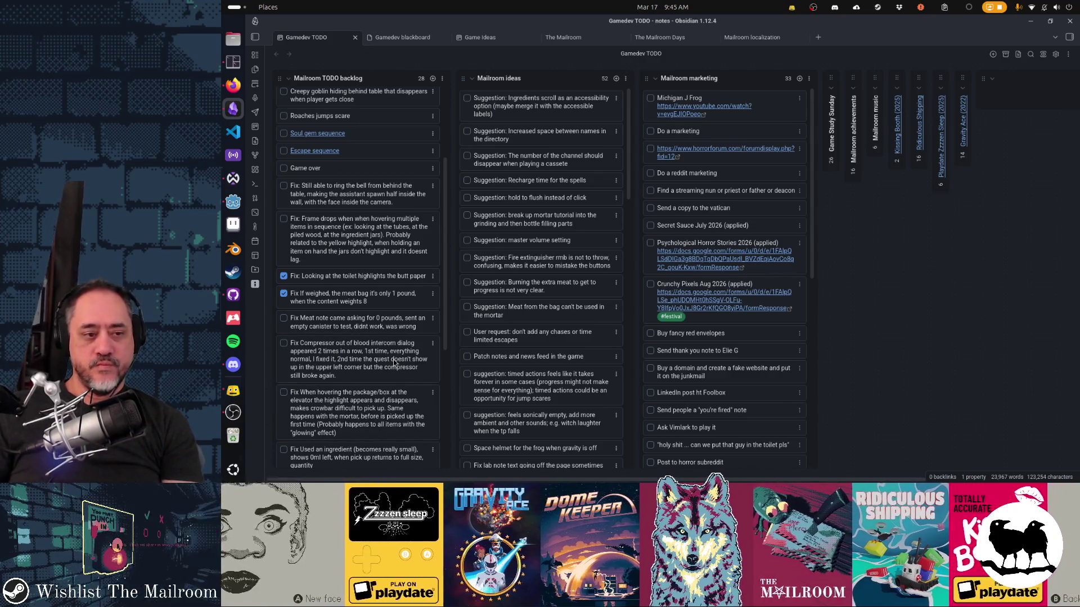
key("alt+Tab")
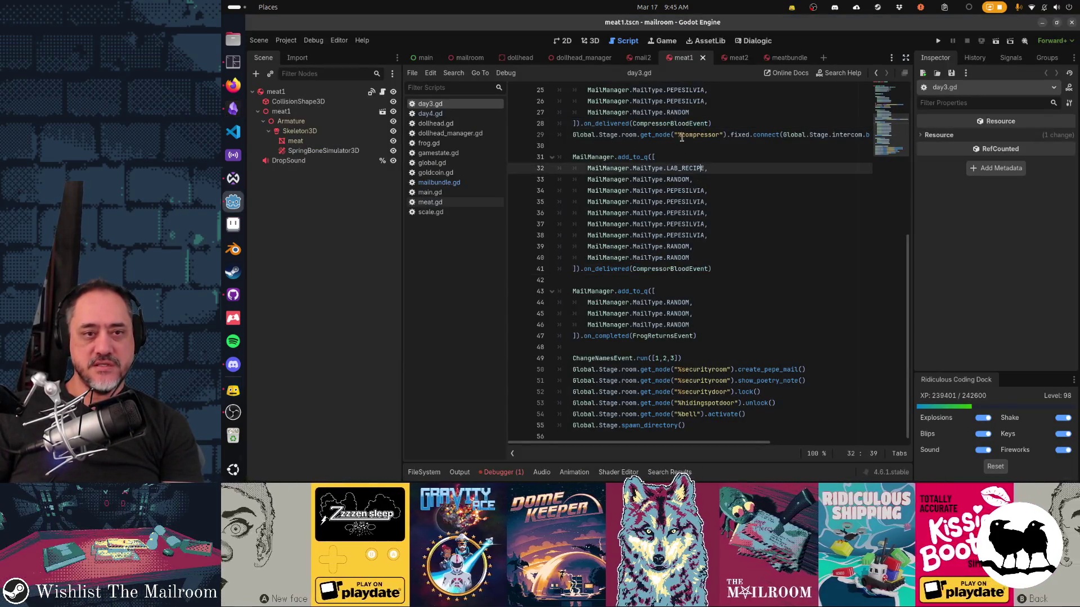
Step: Open compressorblood.gd and select the outofblood_breakdown call on line 6
left_click(678, 125, "ctrl")
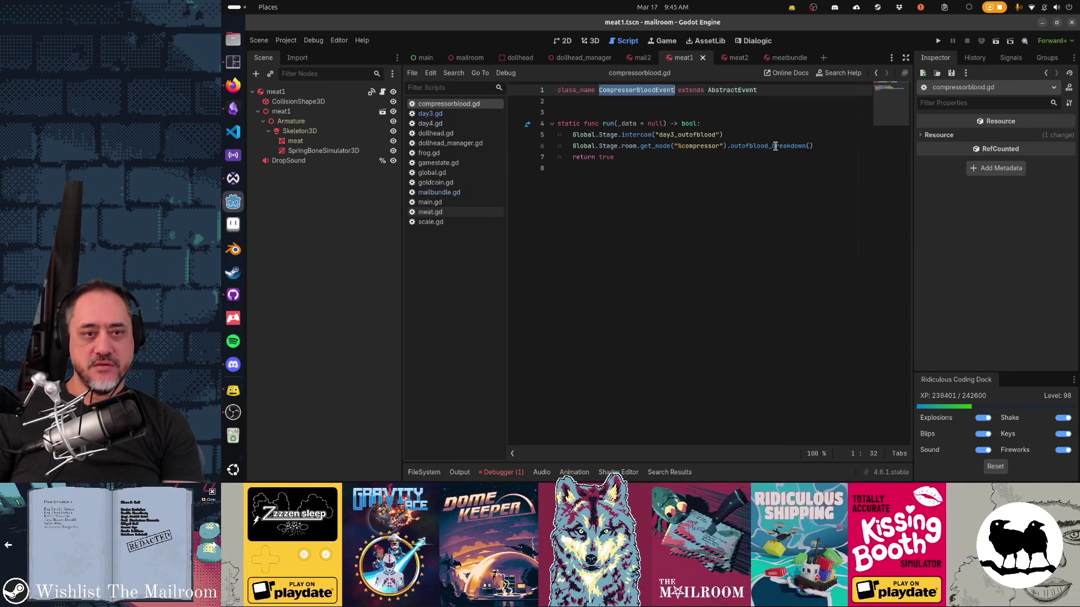
left_click(775, 146)
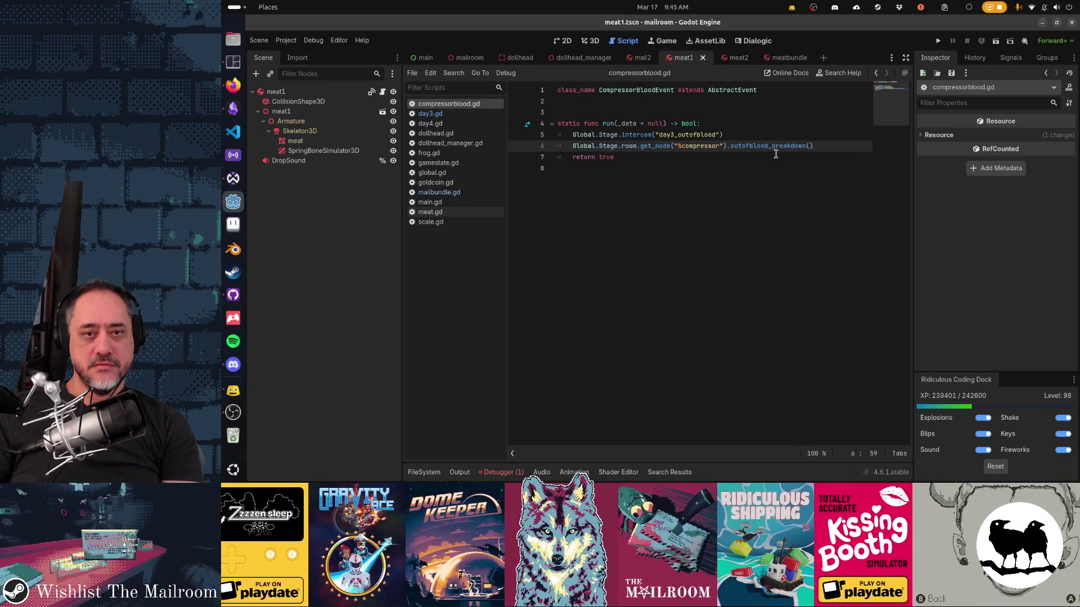
double_click(776, 149)
Step: Search the project for outofblood_breakdown and visit its hits in compressor.gd and compressorblood.gd
key("ctrl+shift+f")
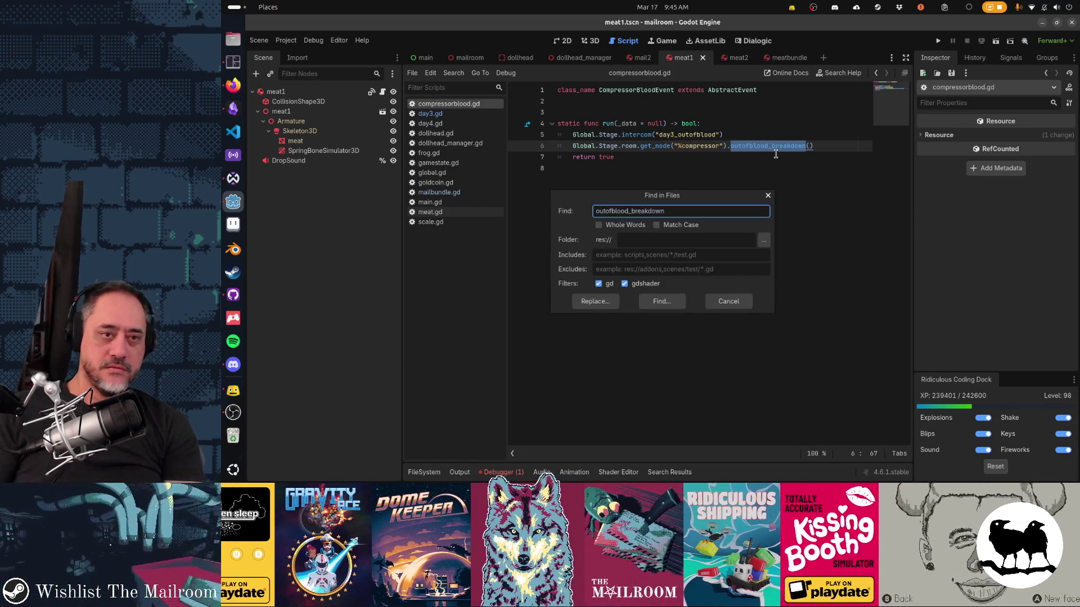
key("Return")
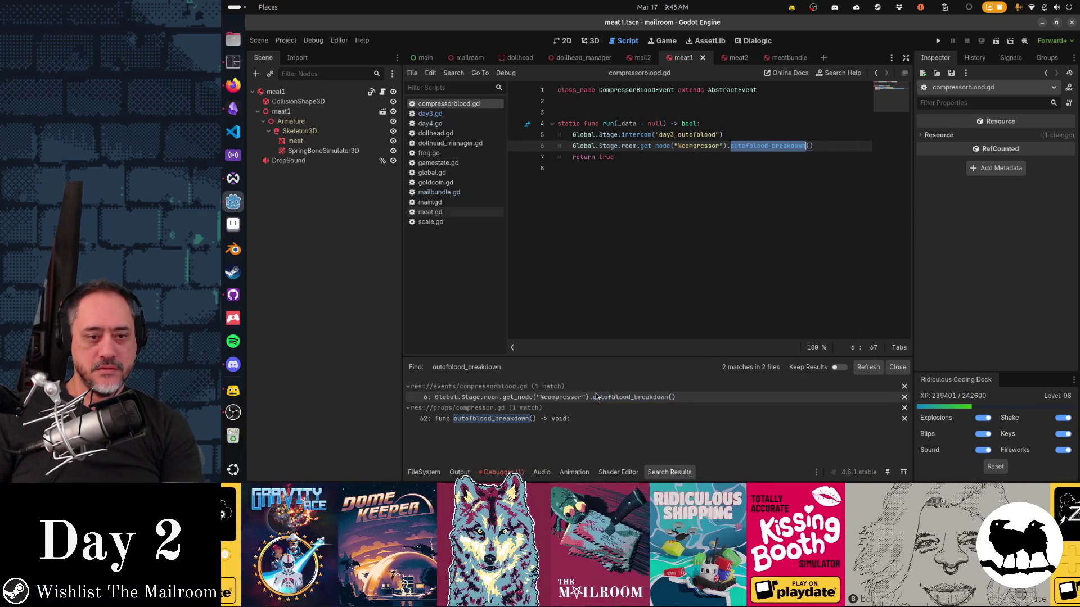
left_click(574, 422)
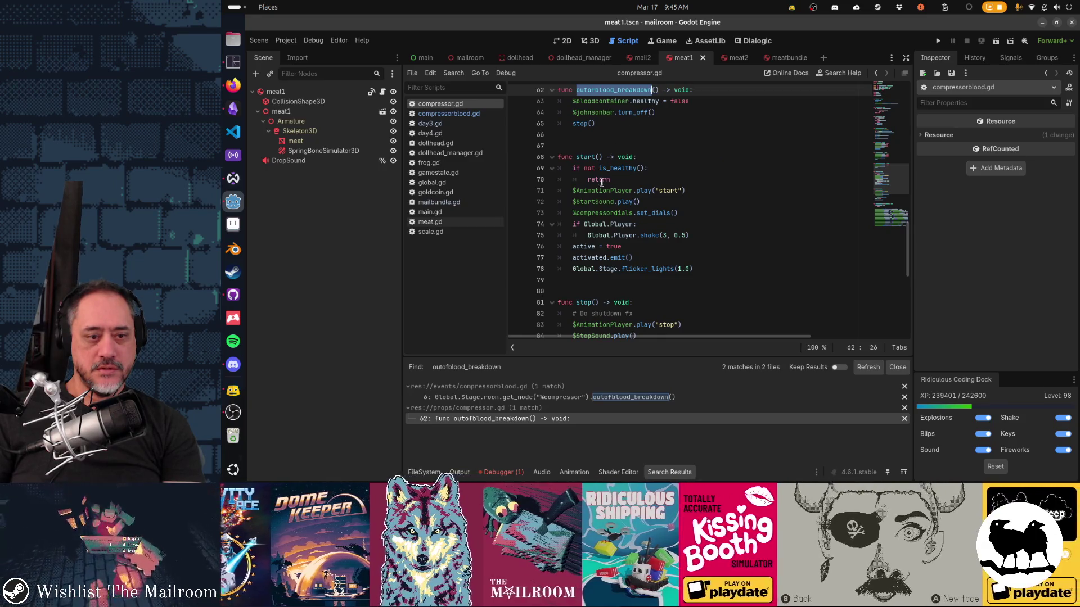
left_click(589, 397)
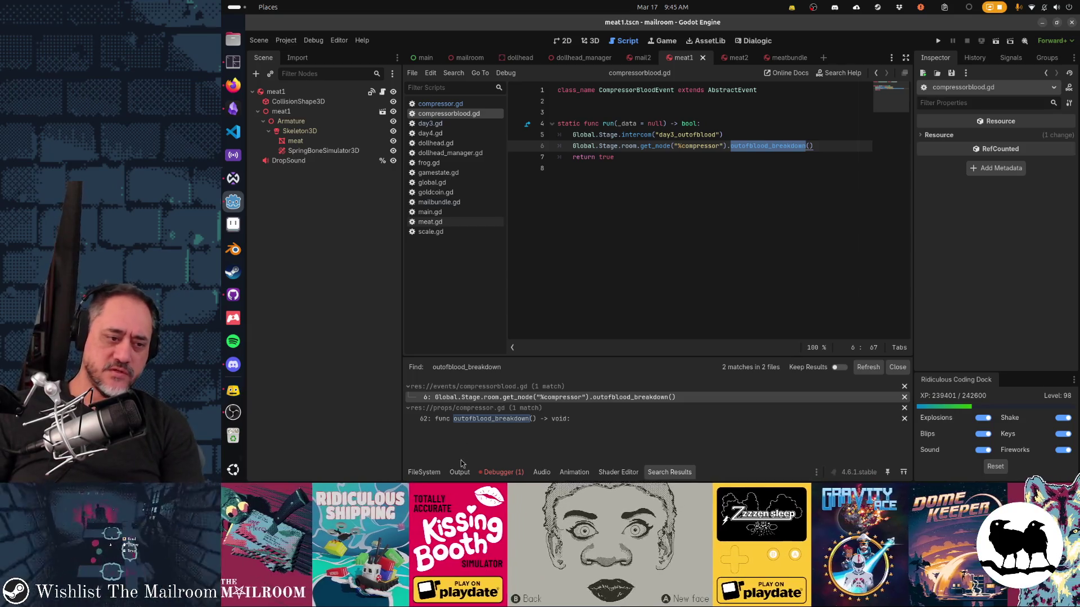
key("alt+f")
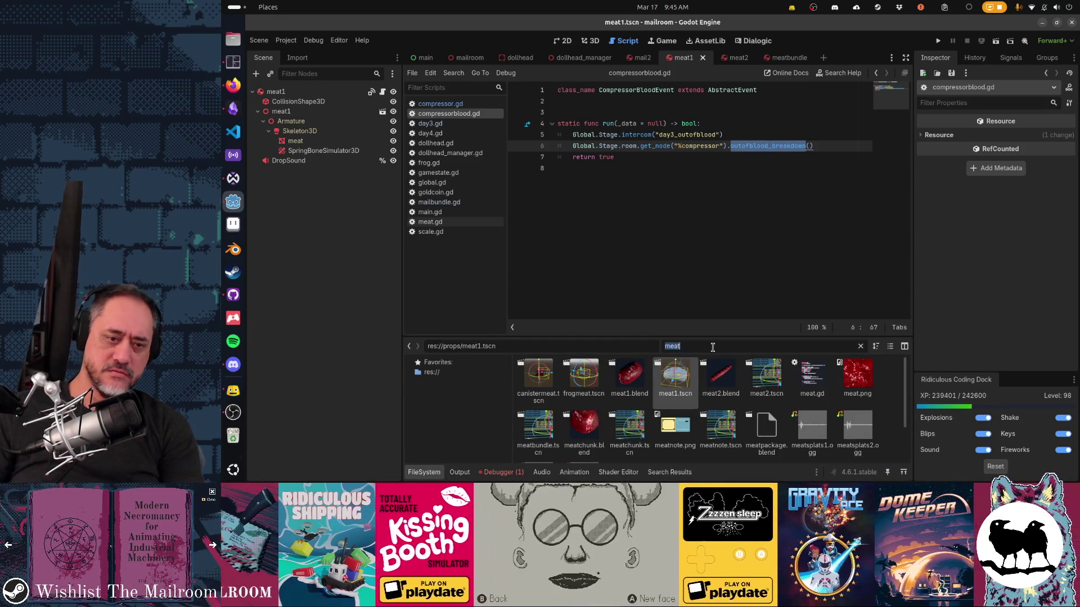
Step: Clear the 'meat' file filter, collapse fonts and models, and open res://tutorials/
left_click(712, 346)
key("BackSpace")
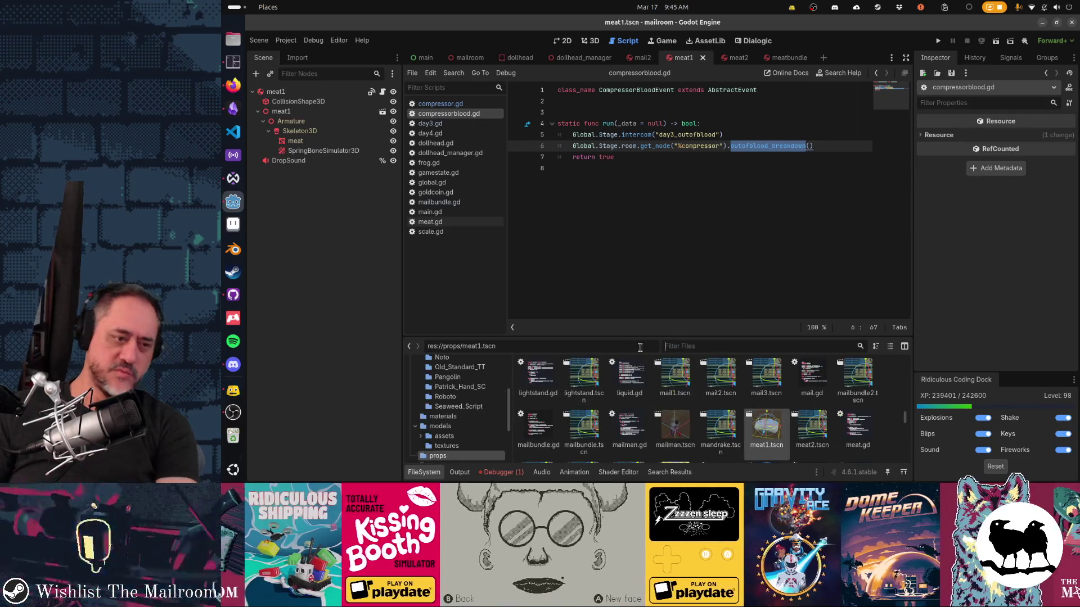
scroll(465, 445, "up", 5)
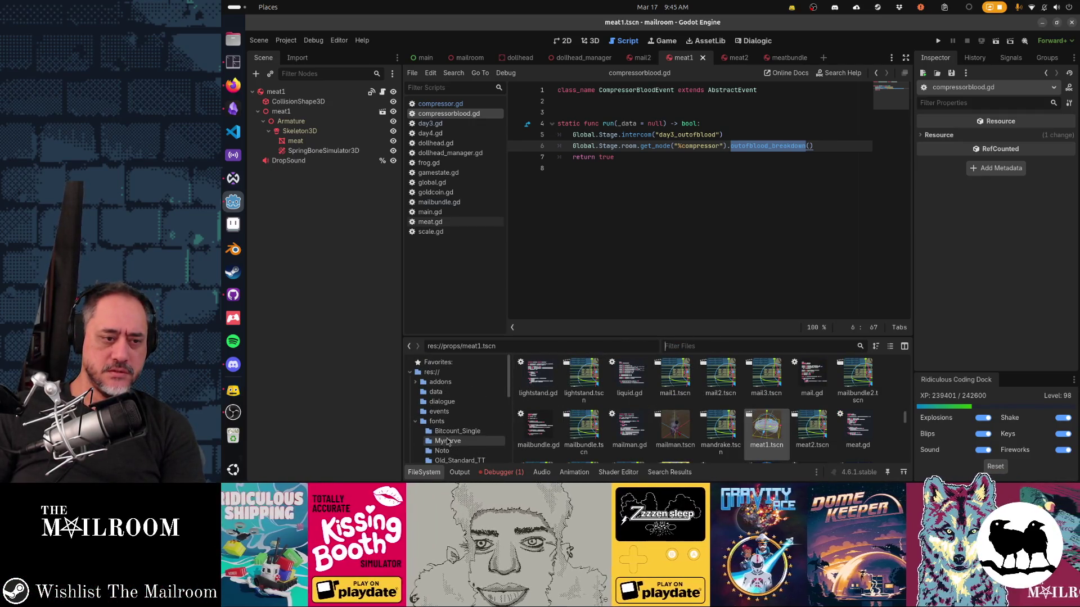
left_click(416, 422)
left_click(416, 440)
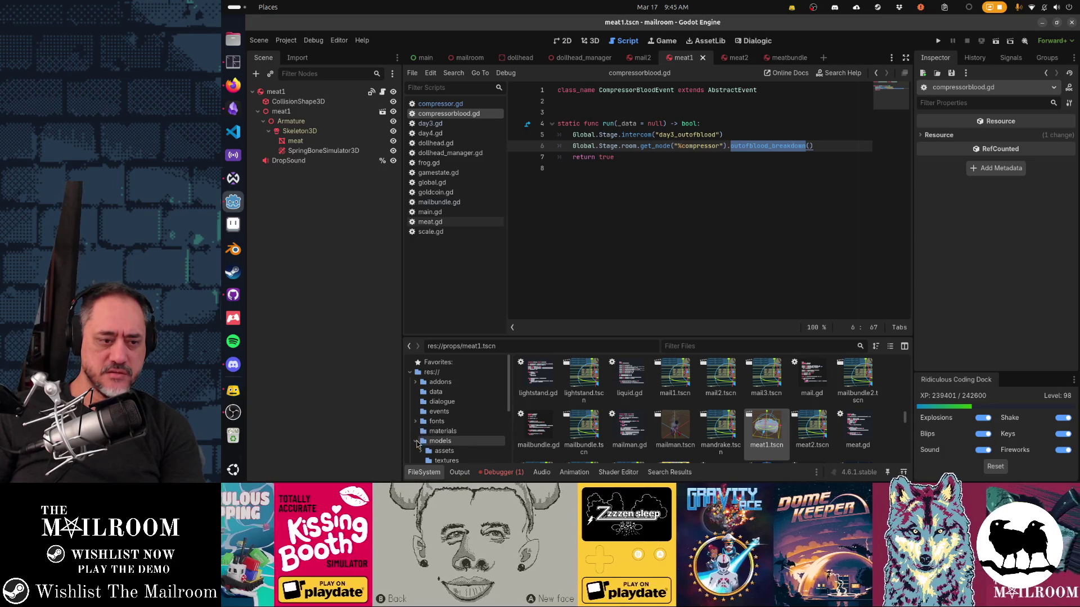
scroll(418, 444, "down", 2)
scroll(416, 444, "down", 1)
left_click(439, 455)
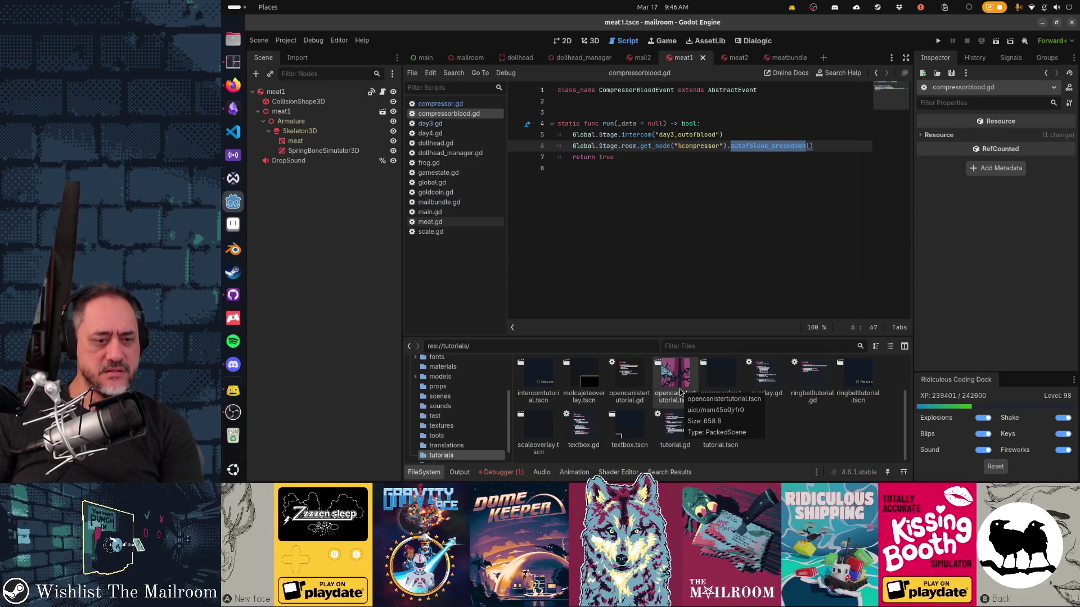
key("alt+Tab")
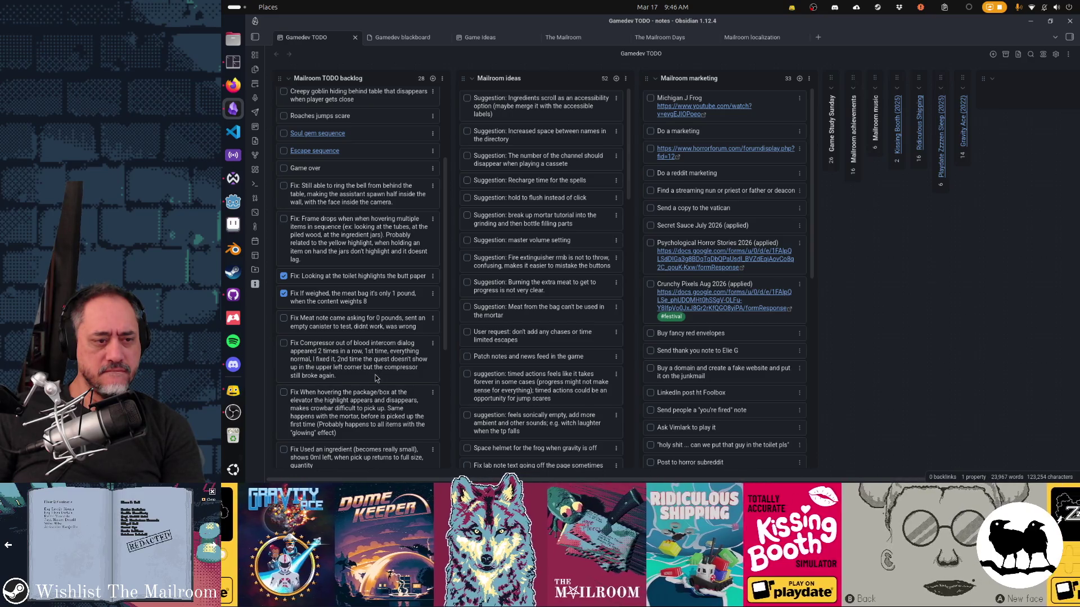
Step: Return from the Obsidian TODO board to the Godot editor
key("alt+Tab")
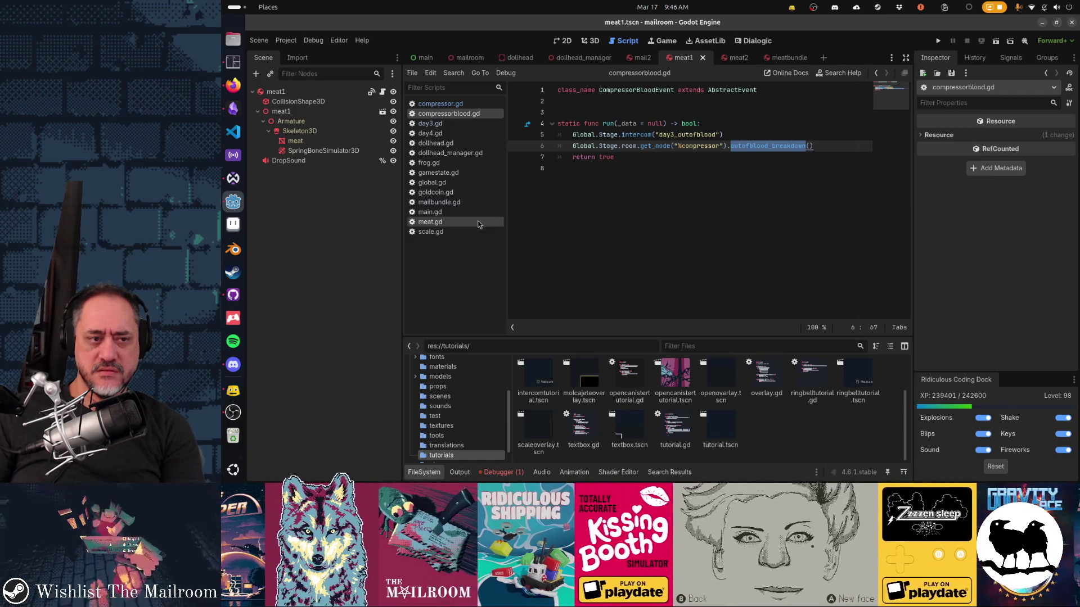
Step: Find the 'table is Timeclock' check on line 308 of main.gd
left_click(430, 212)
key("ctrl+f")
type("t")
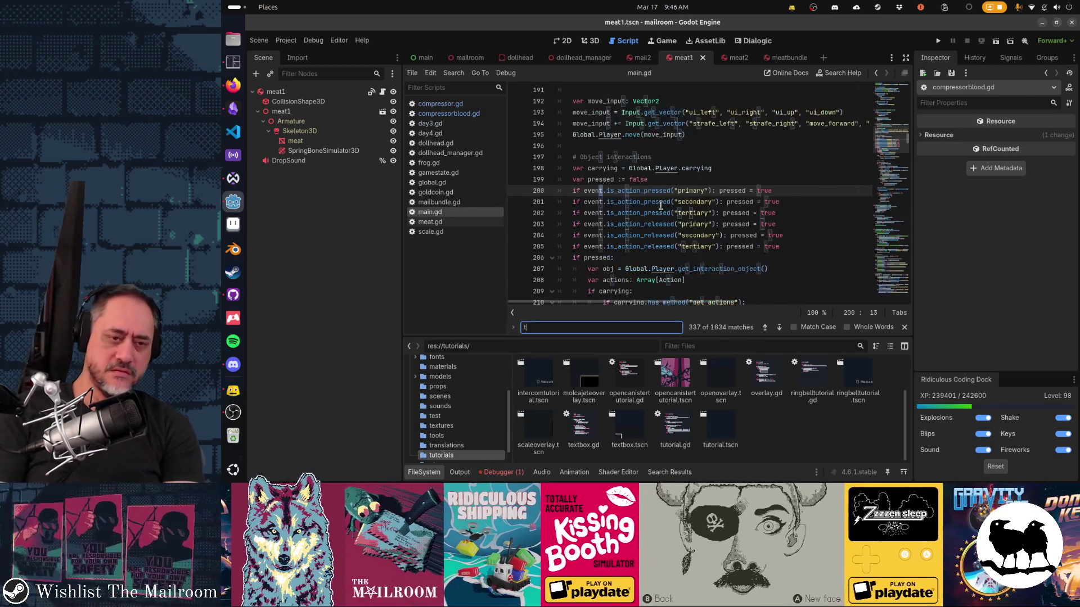
type("able is Timeclock an")
key("Escape")
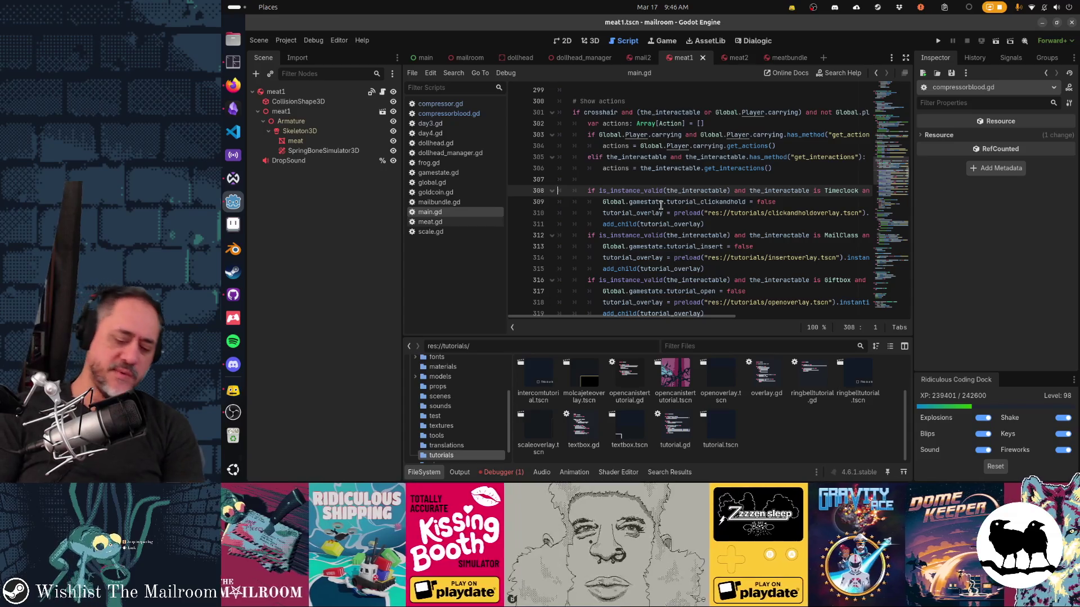
Step: Search the Dialogic intercom timeline and select the day3_outofblood label
left_click(751, 41)
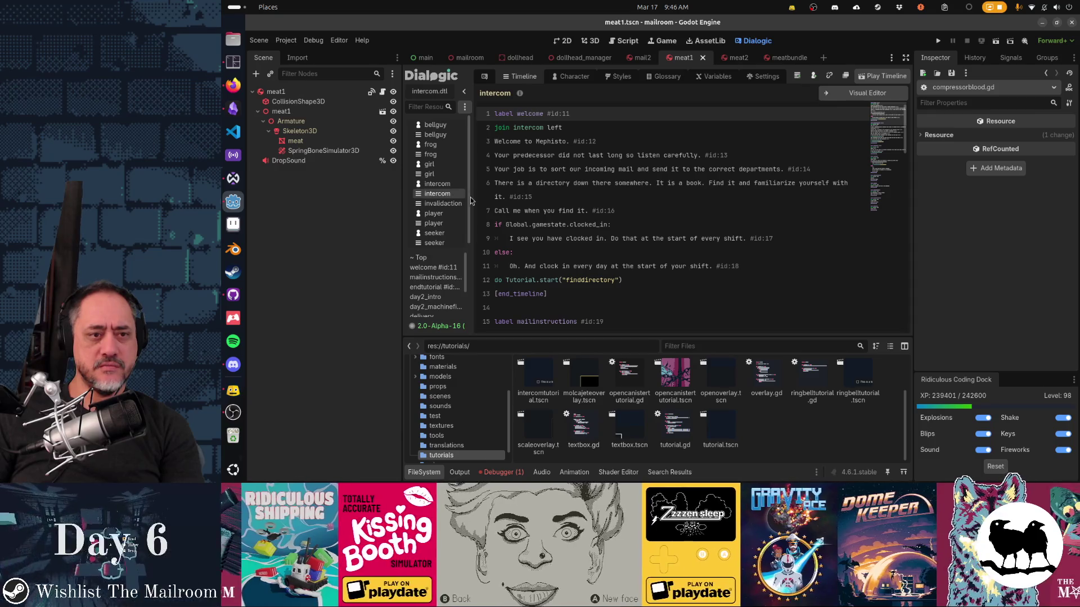
left_click(574, 211)
key("ctrl+f")
type("fo")
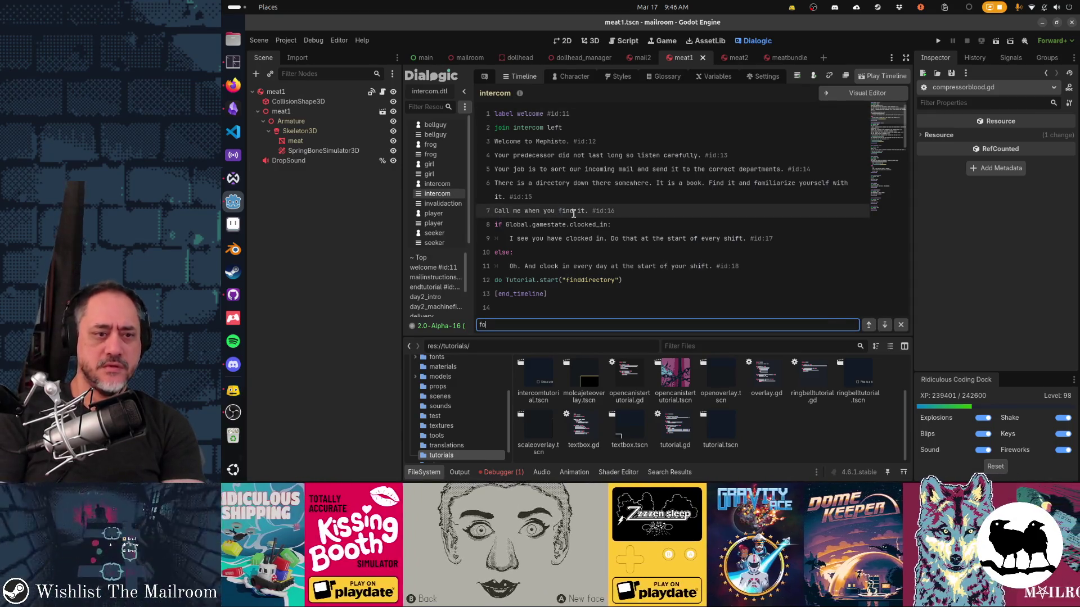
type("ut of bloo")
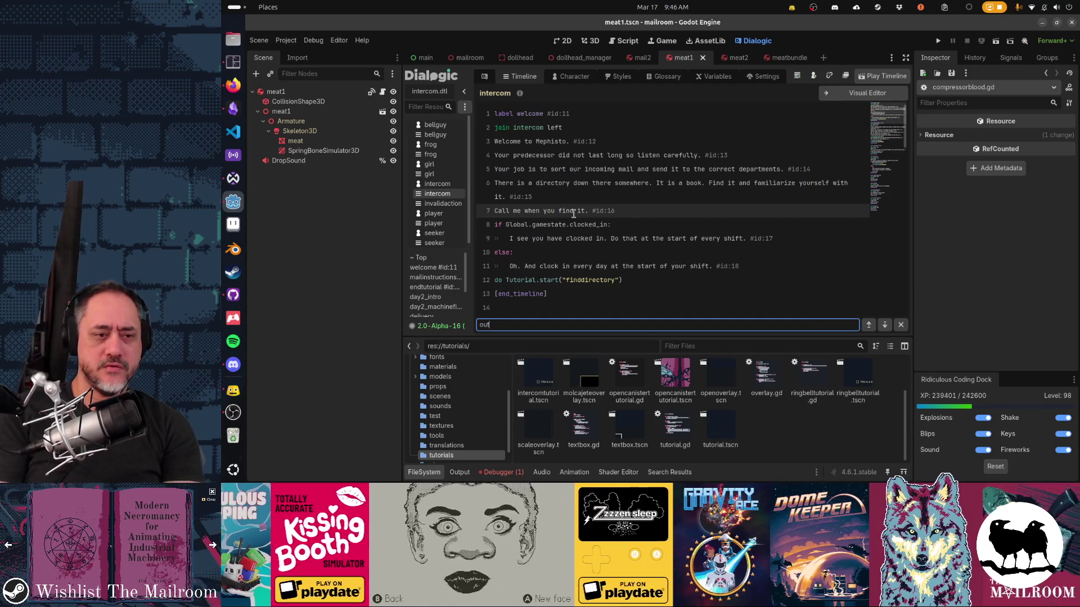
key("ctrl+a")
type("blood")
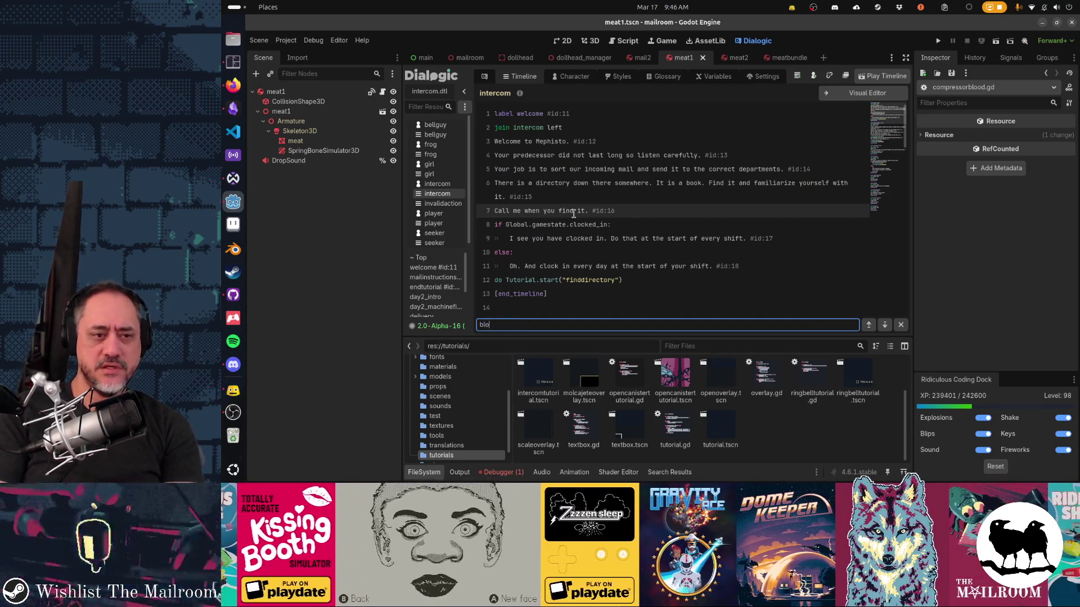
key("ctrl+a")
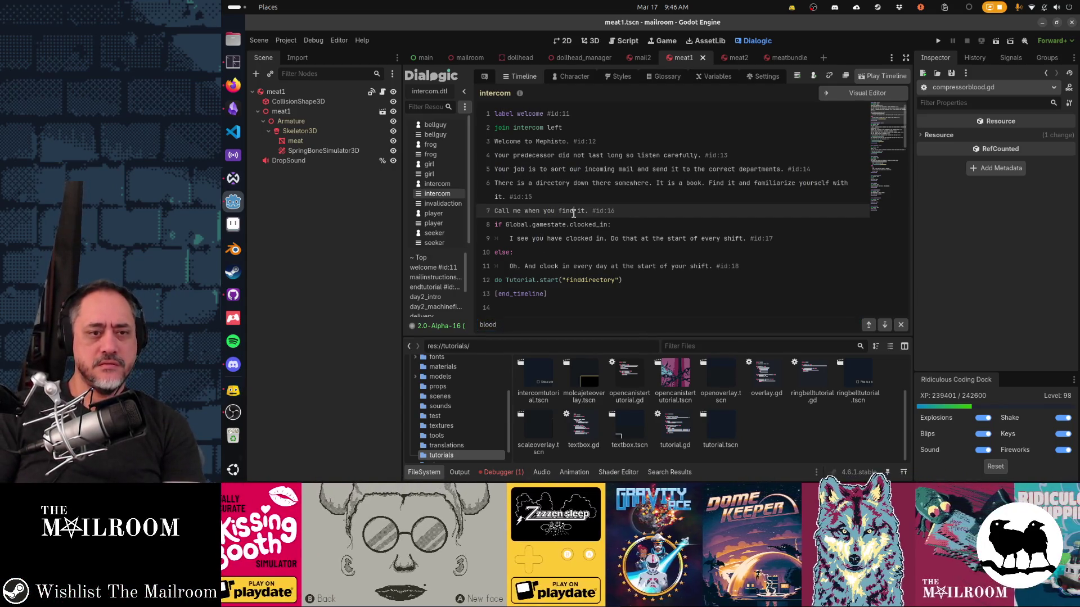
type("ffix")
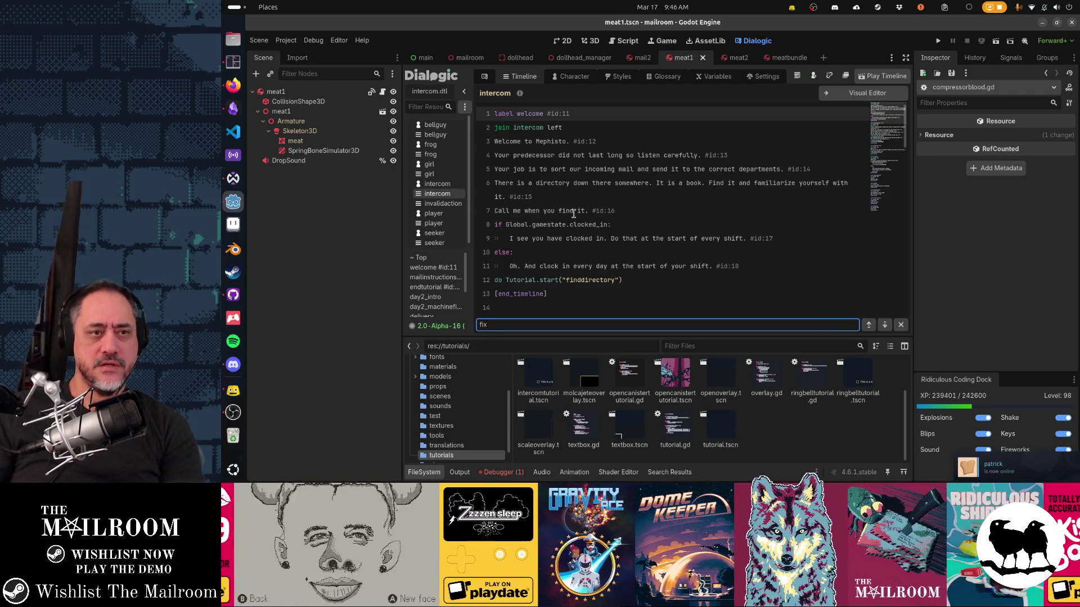
left_click(574, 214)
scroll(573, 214, "down", 20)
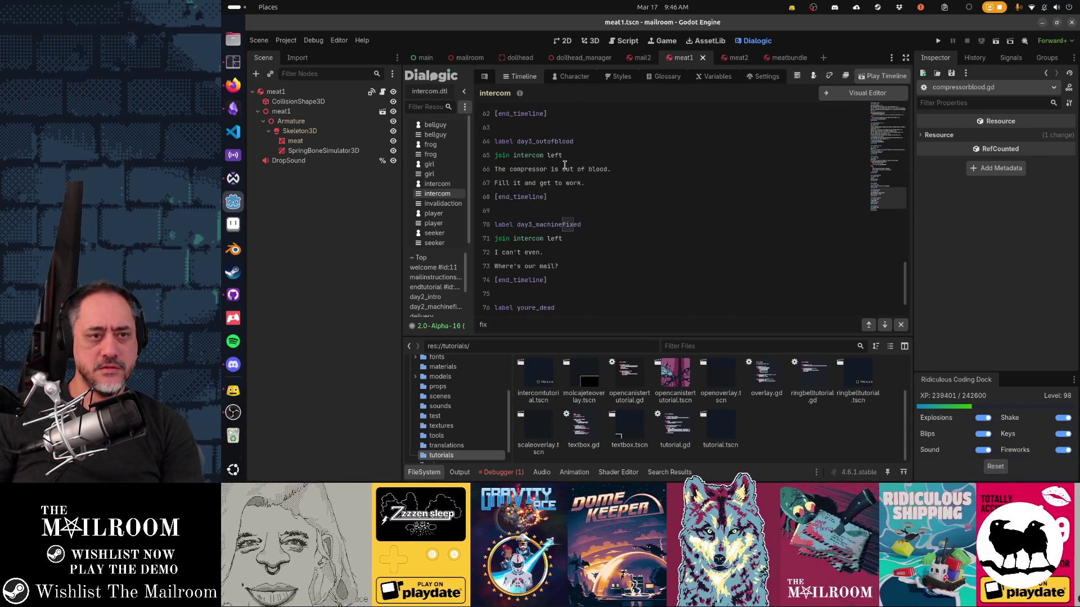
double_click(547, 142)
key("ctrl+c")
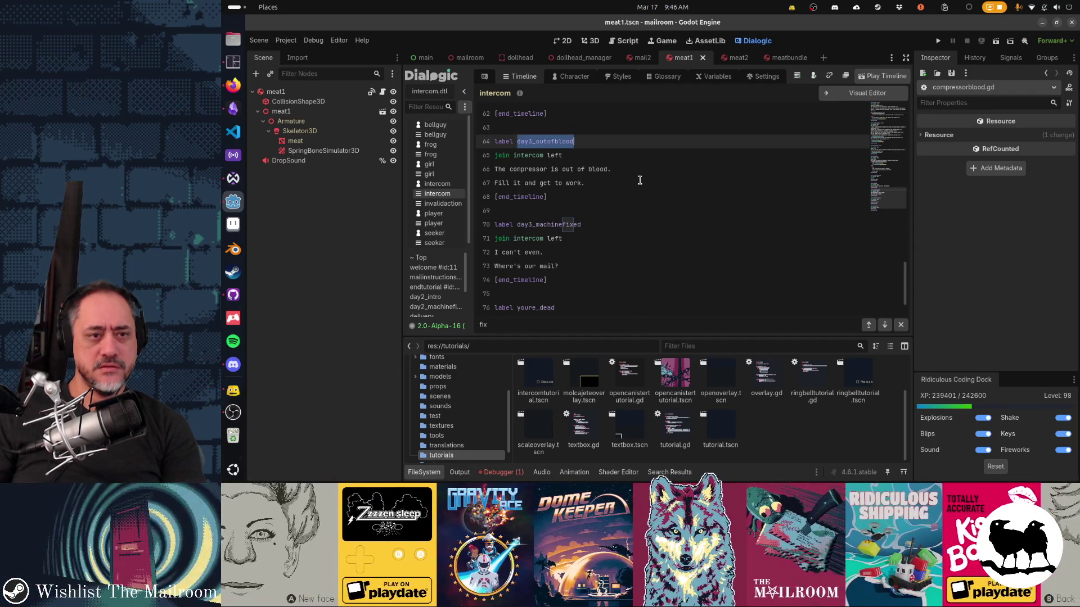
Step: Find day3_outofblood in all project files and open its match on compressorblood.gd line 5
key("alt+Tab")
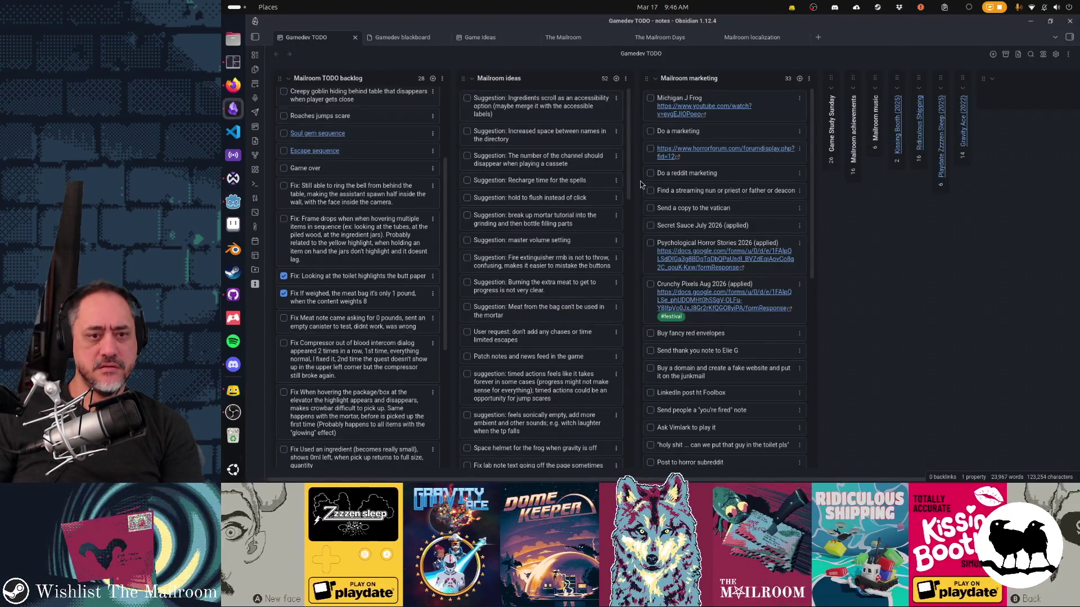
key("alt+Tab")
key("alt+Tab")
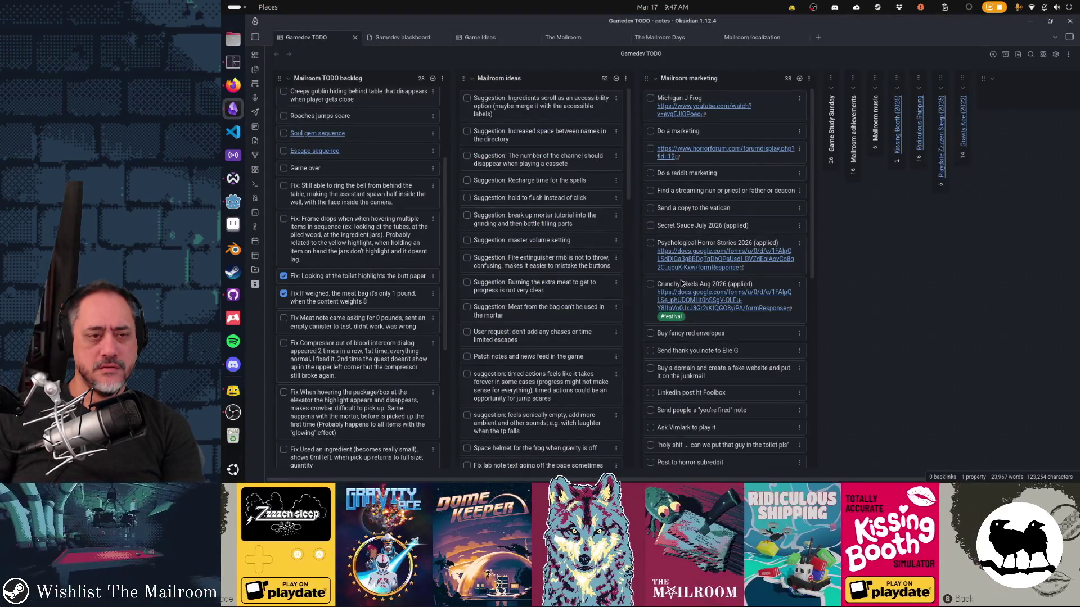
key("alt+Tab")
left_click(611, 44)
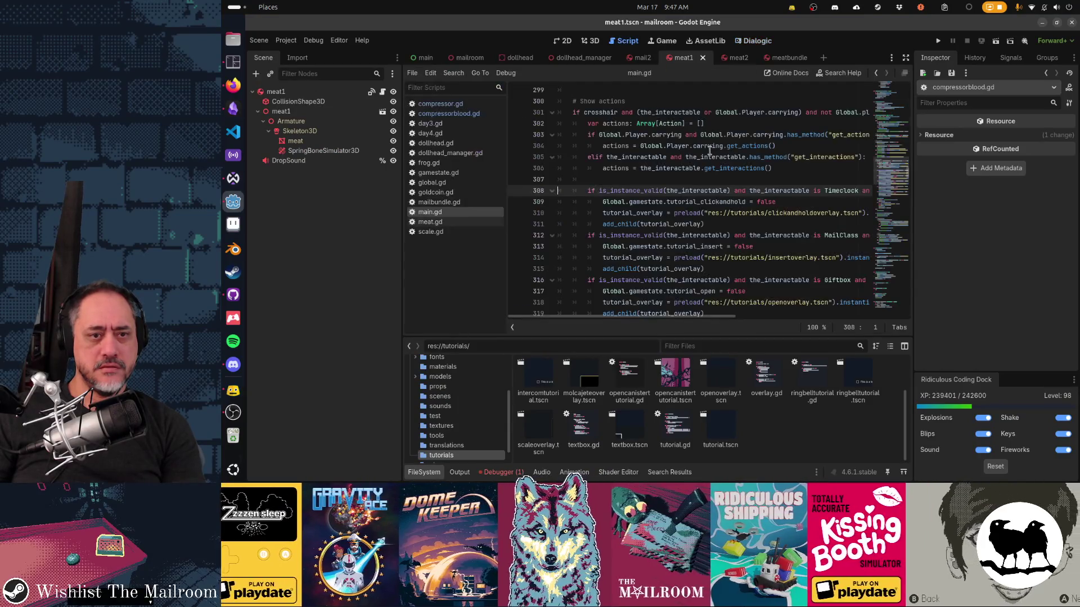
key("ctrl+shift+f")
key("ctrl+v")
key("Return")
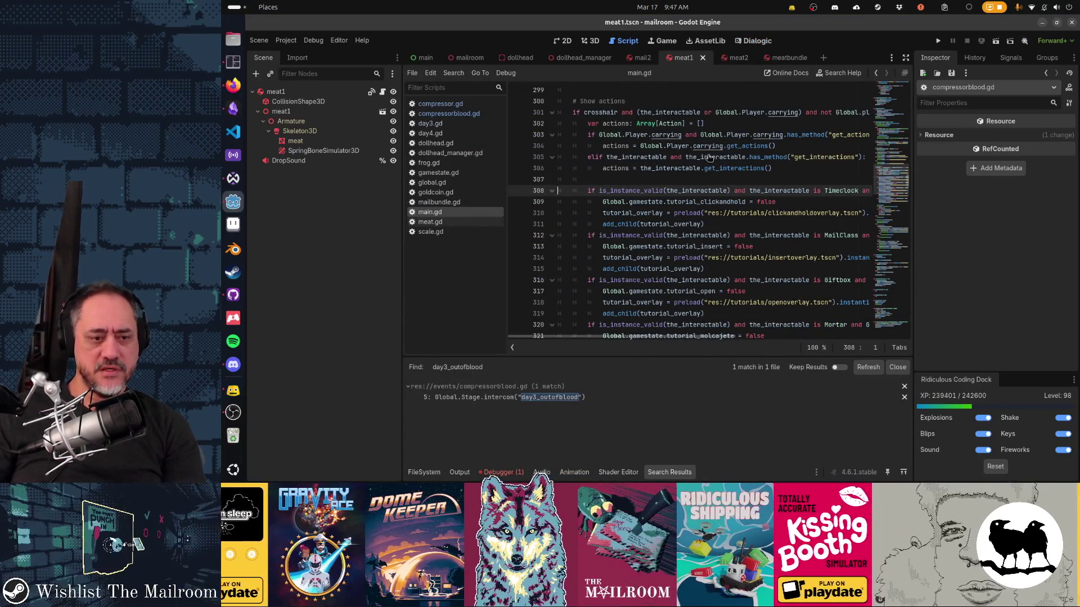
left_click(565, 397)
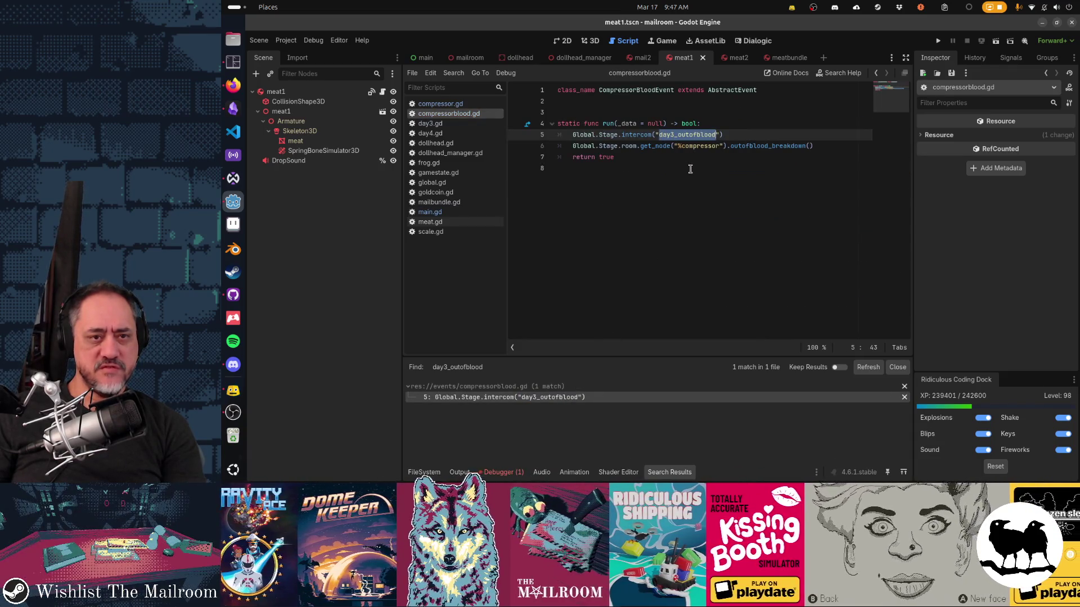
Step: Run The Mailroom from the editor with F5 to test compressorblood.gd
key("alt+Tab")
key("alt+Tab")
key("alt+Tab")
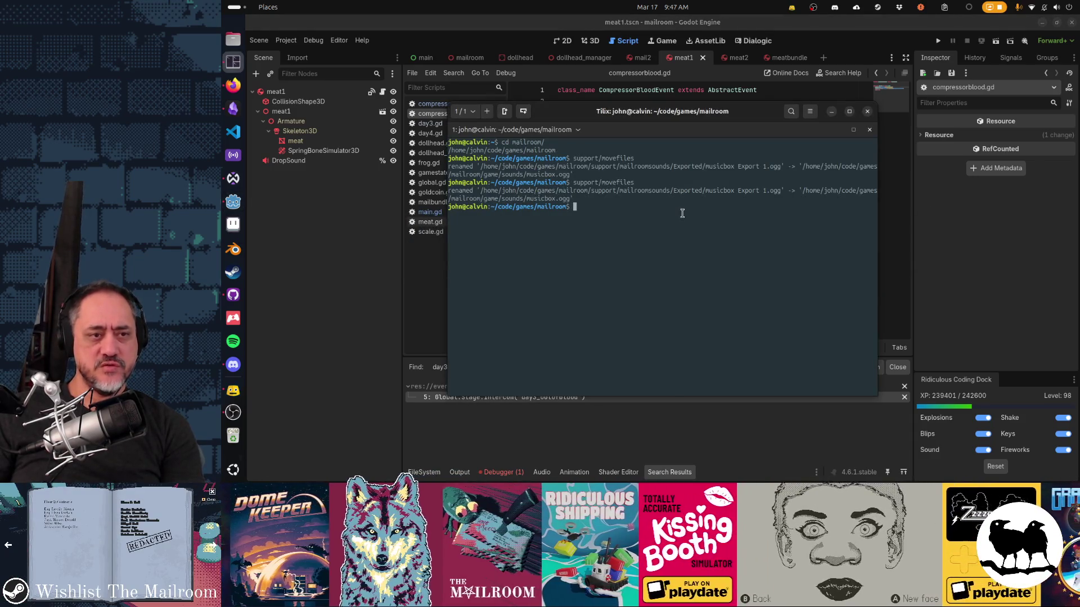
key("alt+Tab")
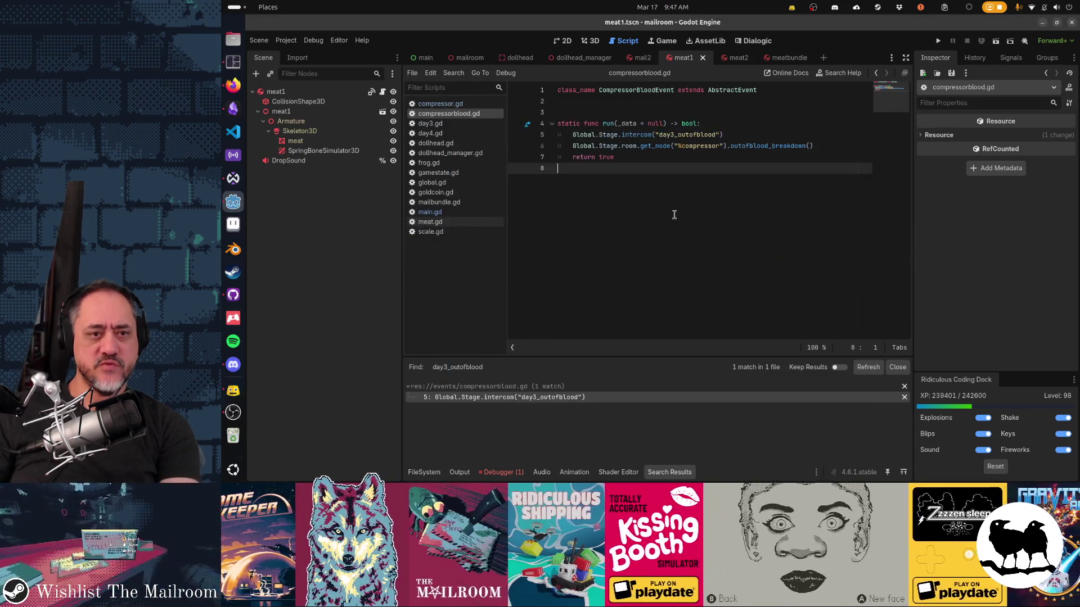
key("F5")
type("event compressorbl")
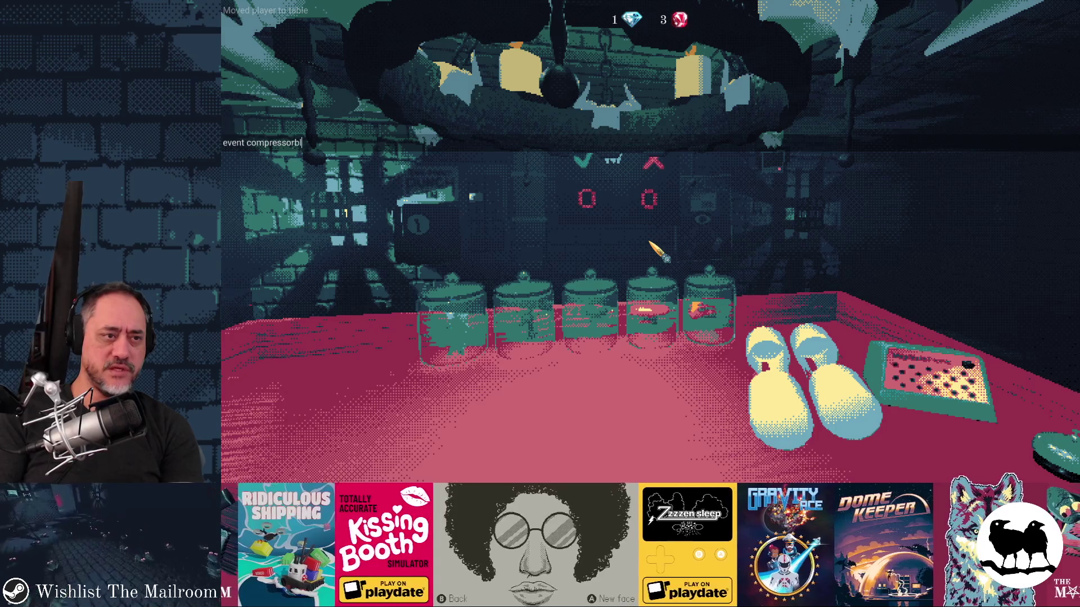
Step: Run 'event compressorblood' and then 'fixcompressor' in the in-game console, and return to Godot
key("Escape")
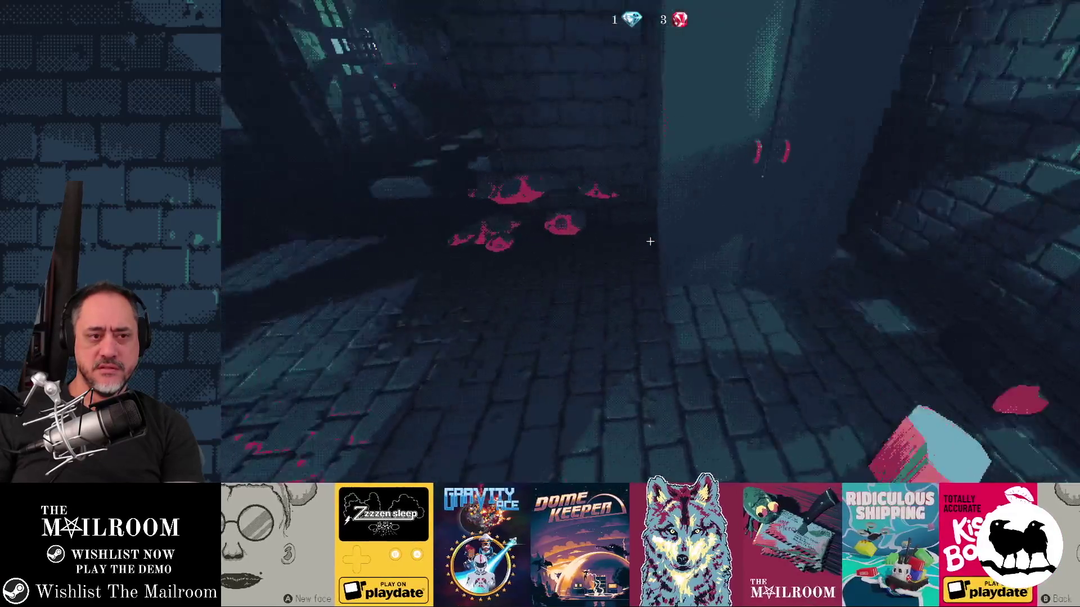
key("grave")
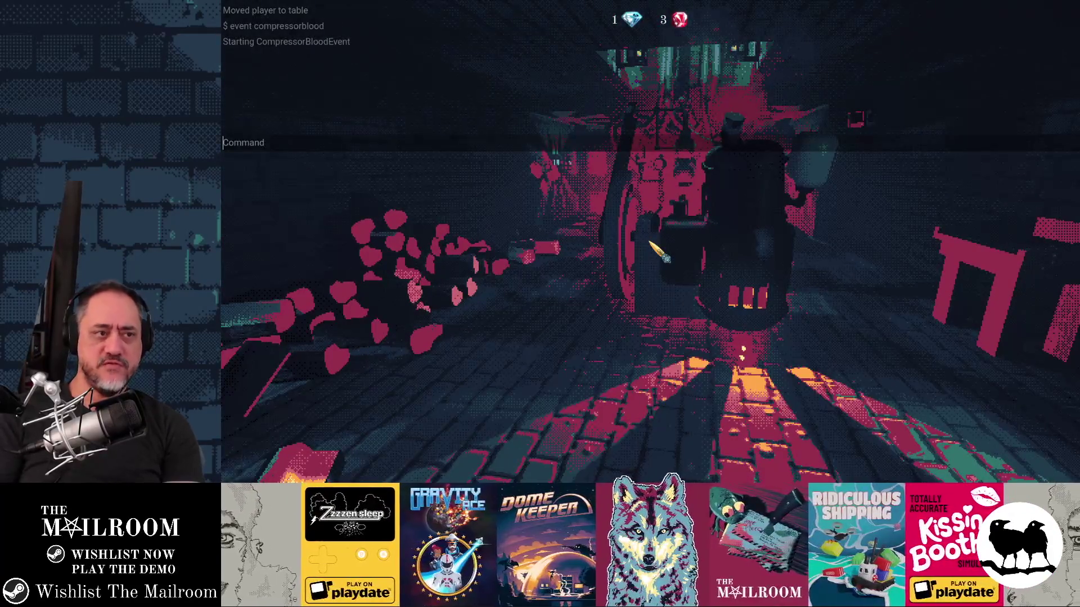
type("fixcompresor")
key("Return")
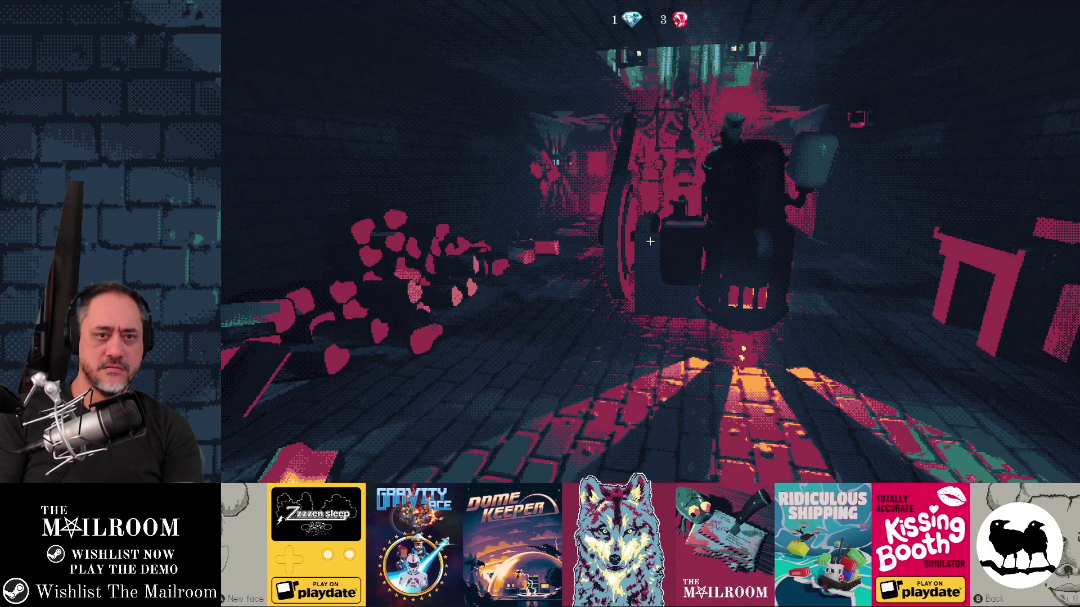
key("grave")
type("compressor")
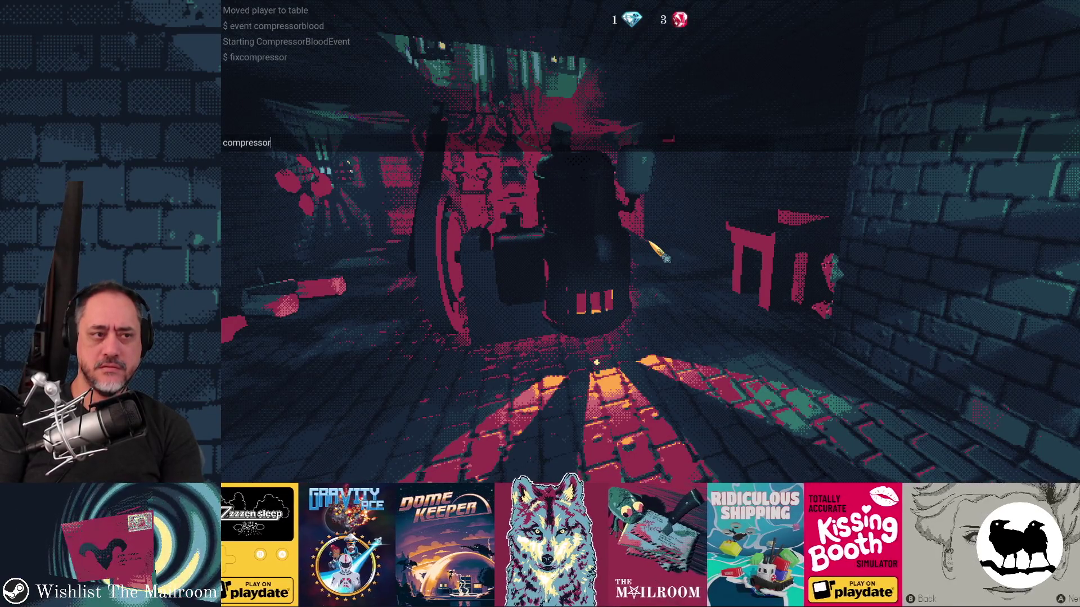
key("Return")
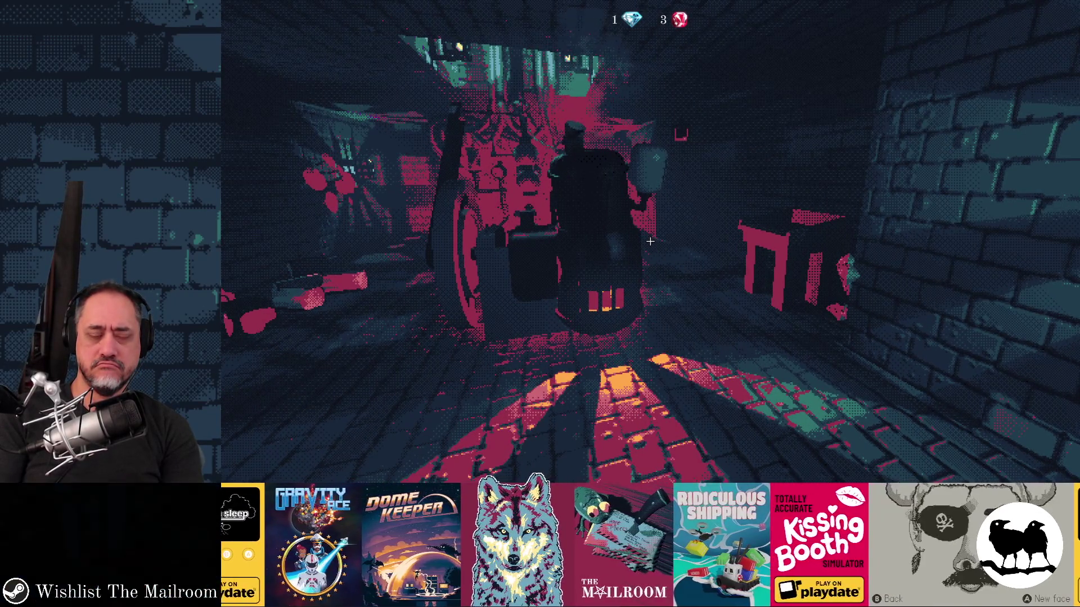
key("alt+Tab")
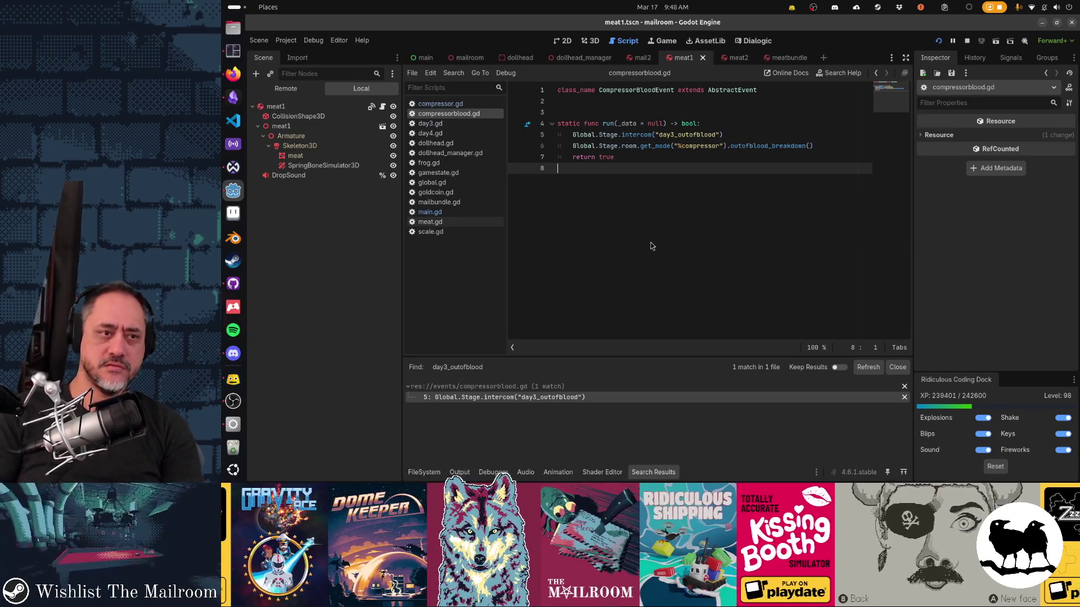
Step: Open consolecommands.gd and search it for the 'fix' command
key("shift+alt+o")
type("console")
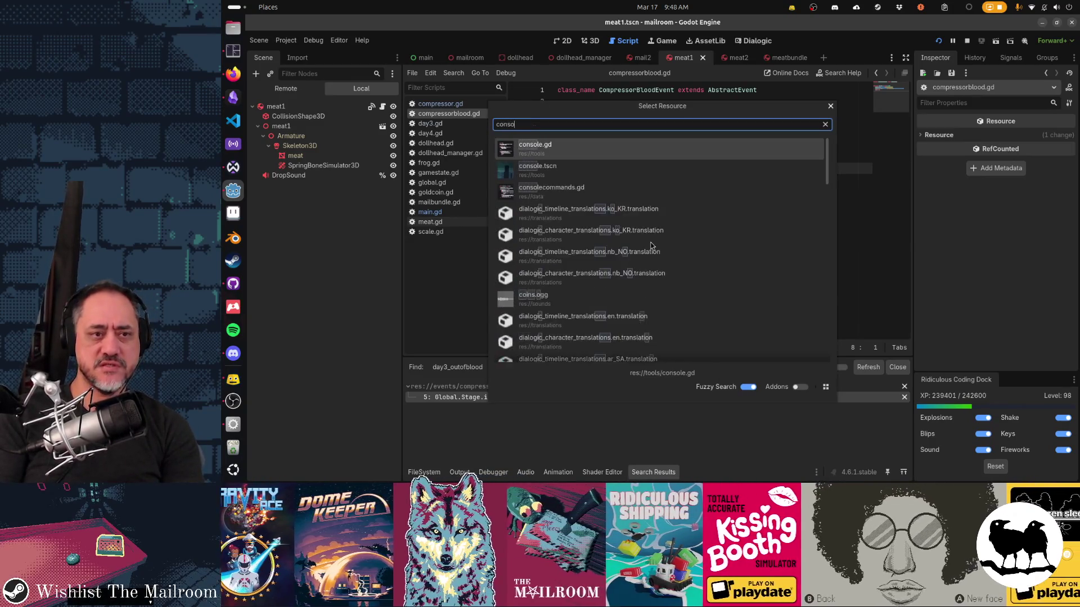
key("Down")
key("Down")
key("Return")
key("ctrl+f")
type("fix")
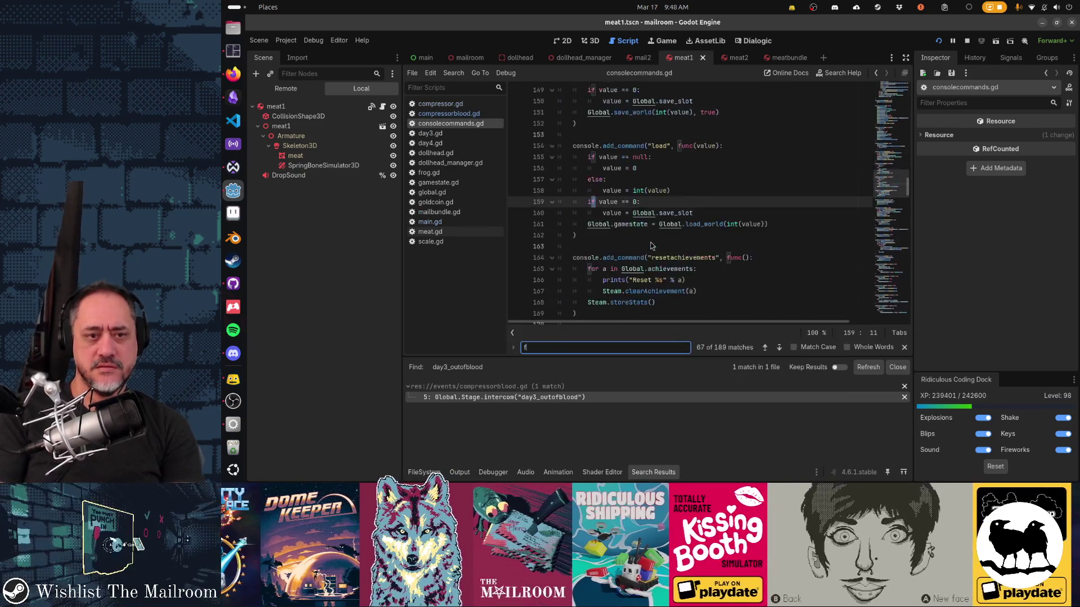
Step: Resume the game and restart the event with 'event compressorblood' in the debug console
key("alt+Tab")
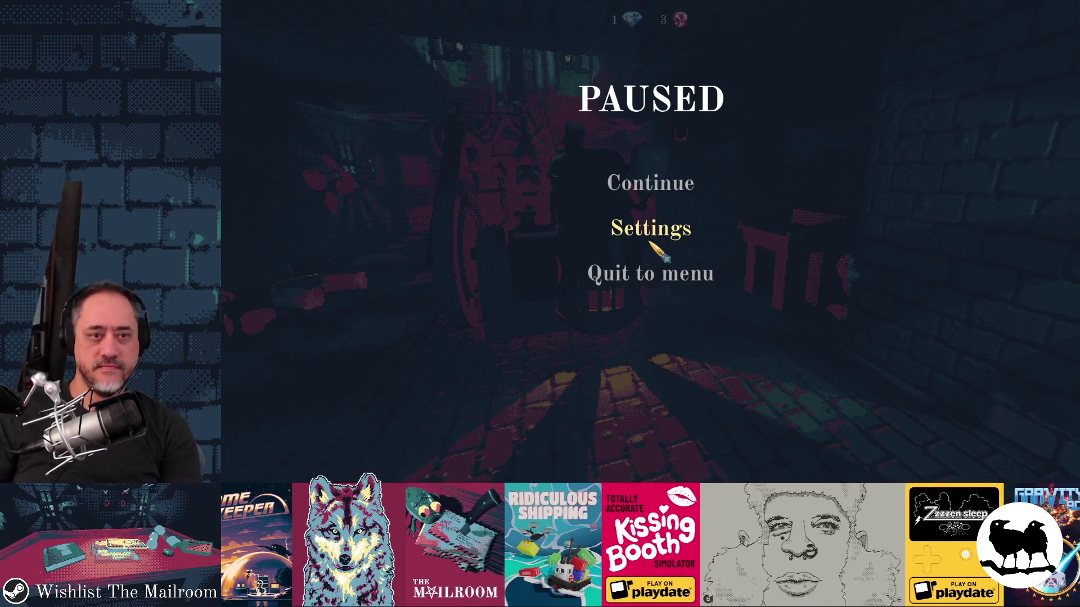
left_click(618, 194)
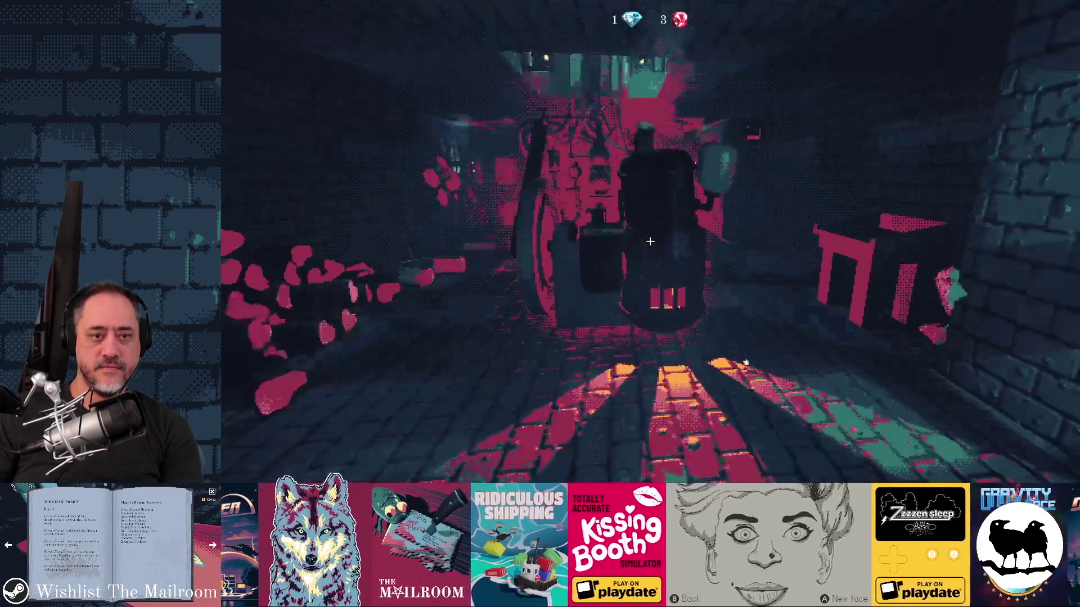
key("w")
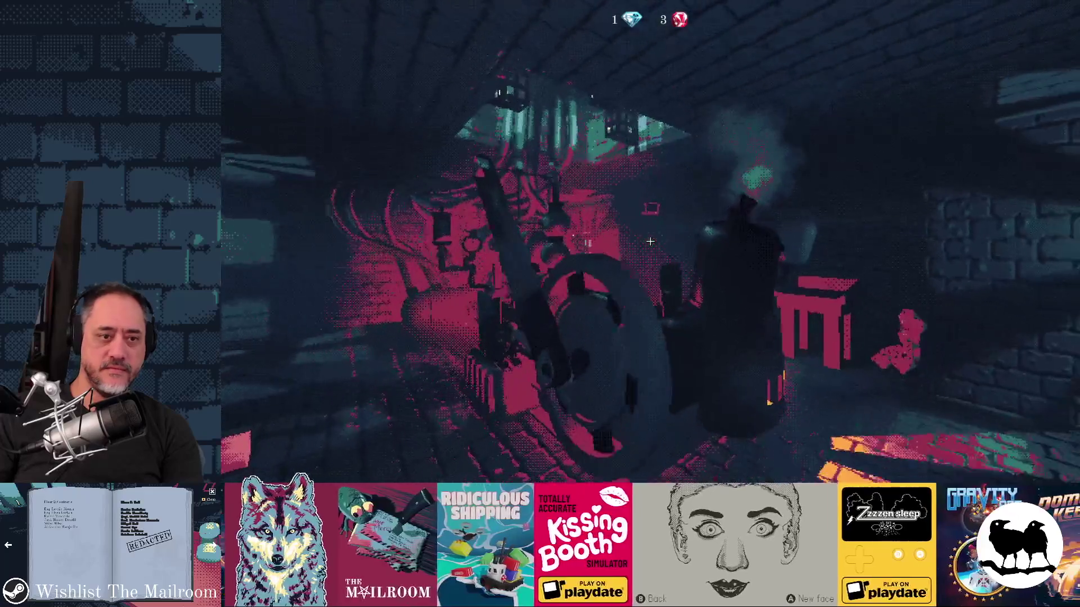
mouse_move(650, 241)
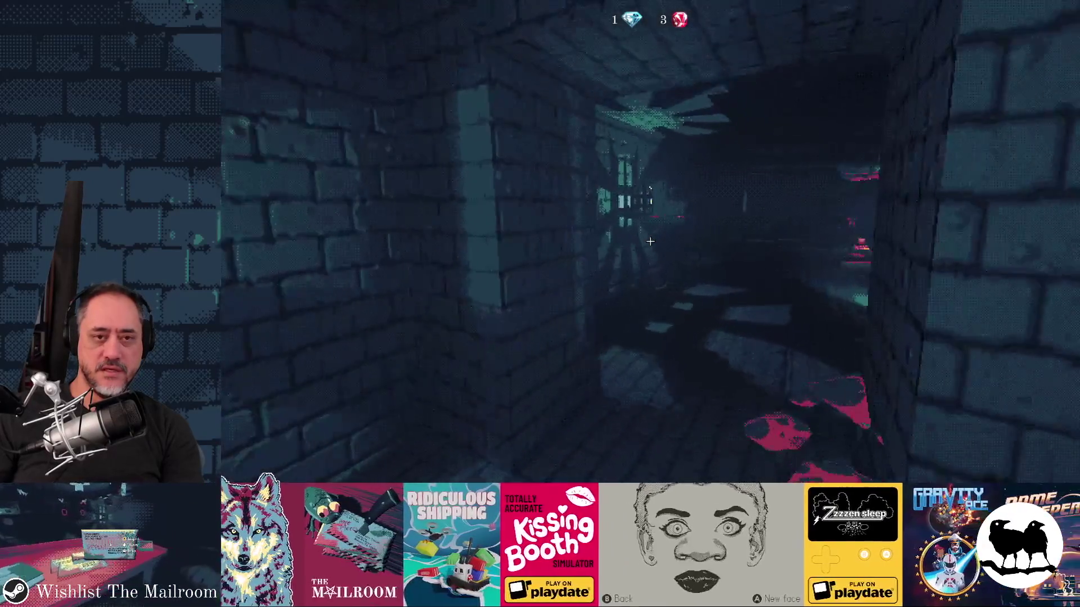
key("grave")
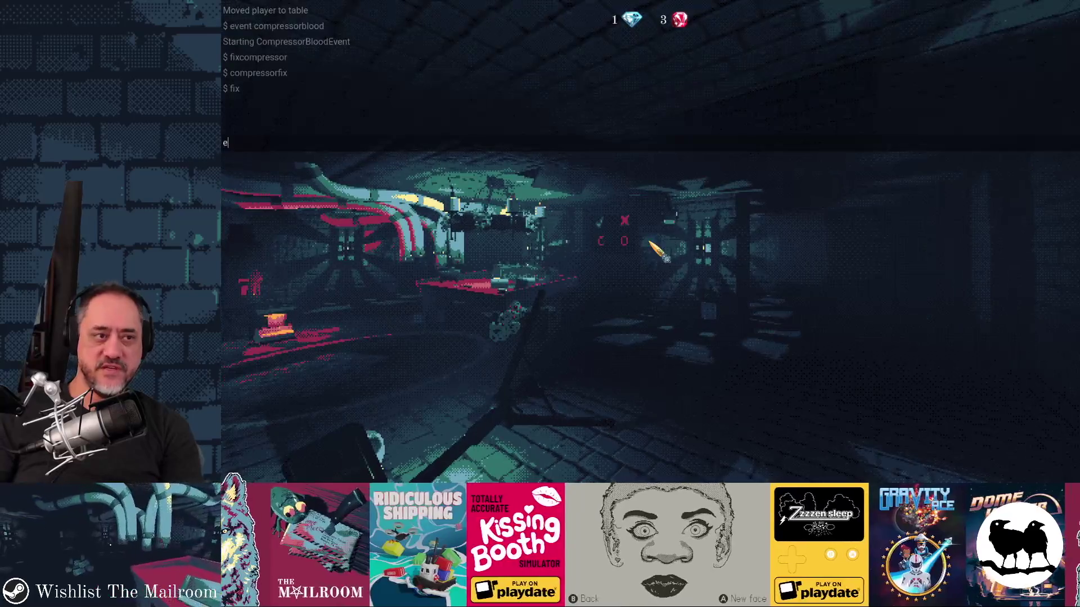
type("event compressorblood")
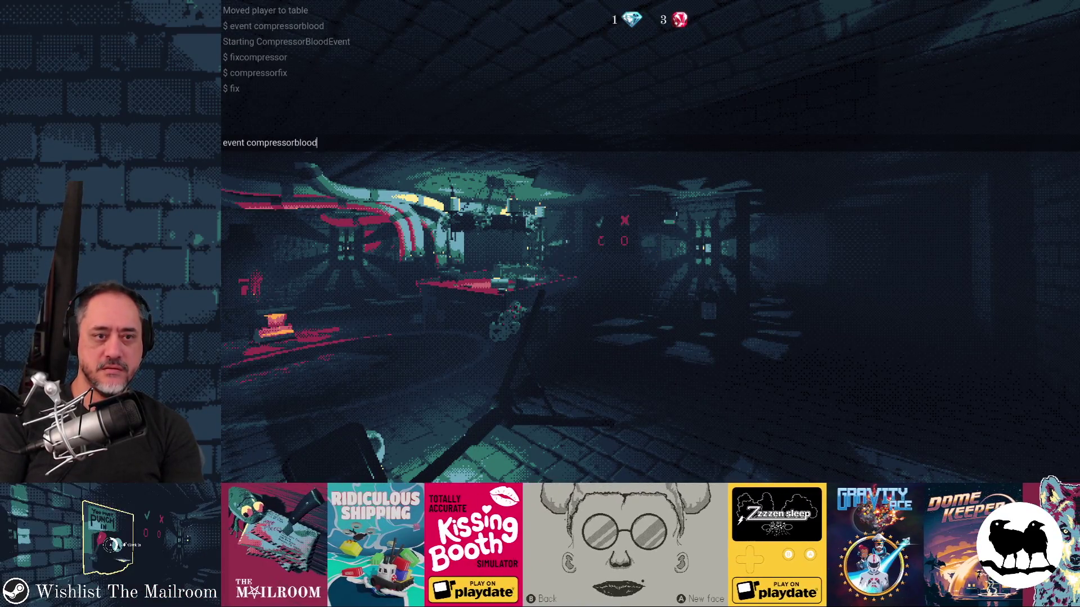
key("Return")
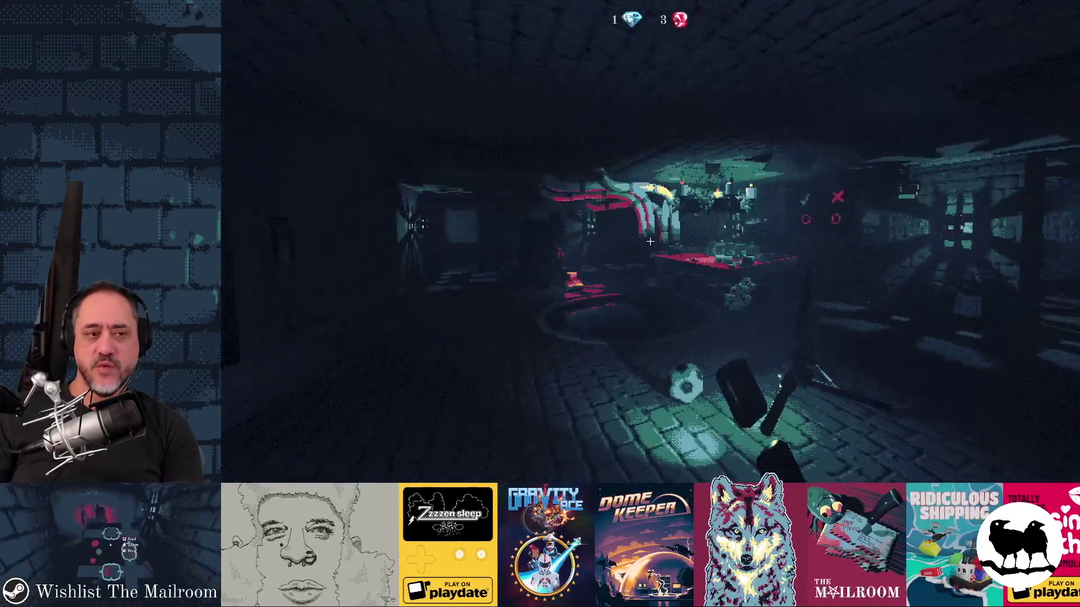
Step: Walk up to the red table to view the jars, then pause and return to Godot
key("w")
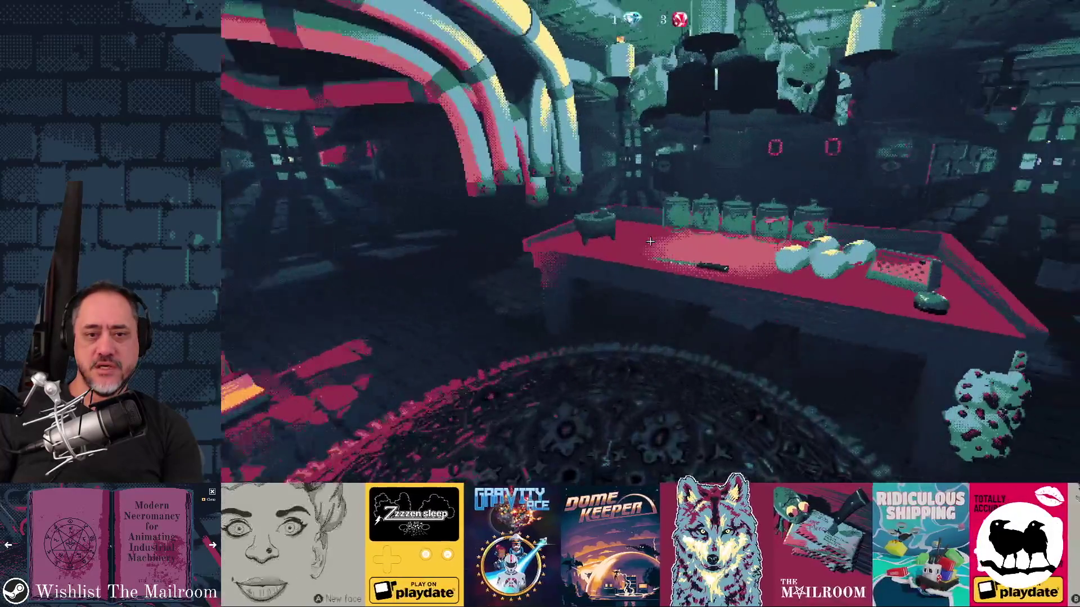
key("d")
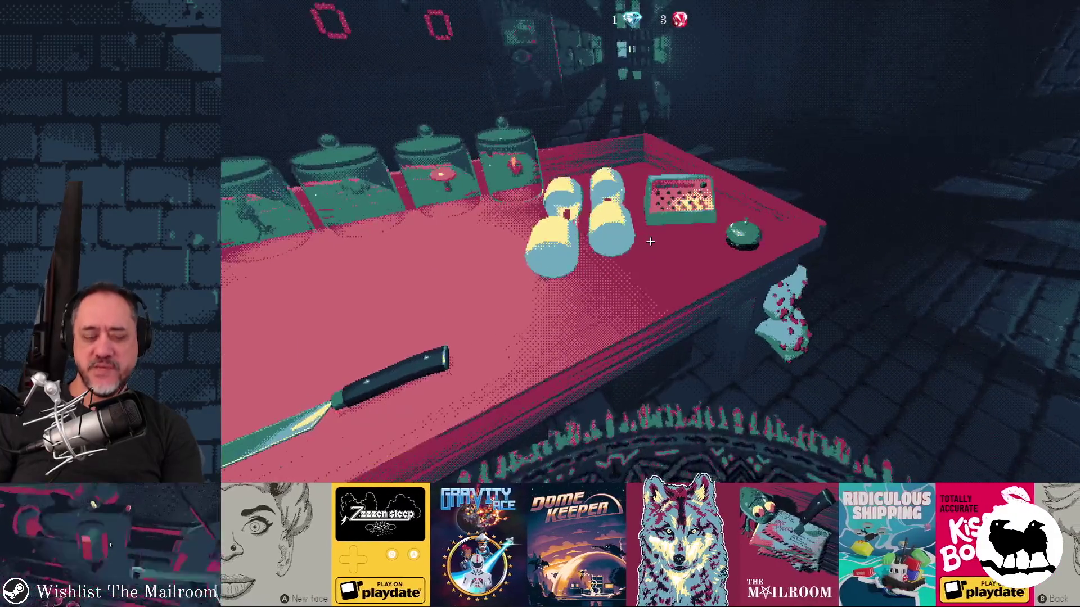
key("Escape")
key("alt+Tab")
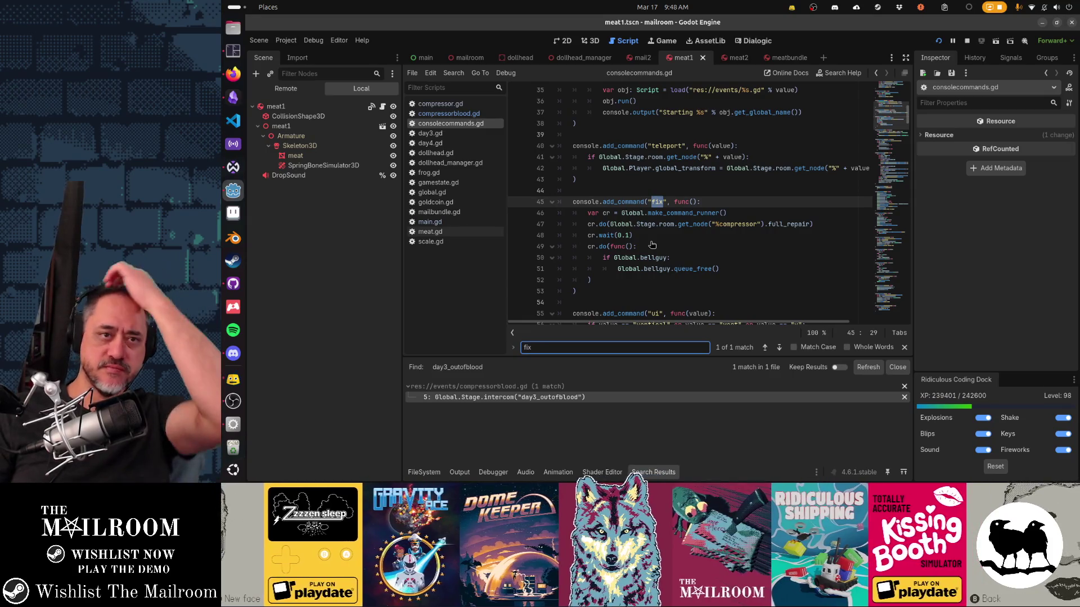
Step: Dismiss the 'fix' search and close the meat, mail, dollhead, mailroom and main scene tabs
double_click(603, 348)
left_click(614, 270)
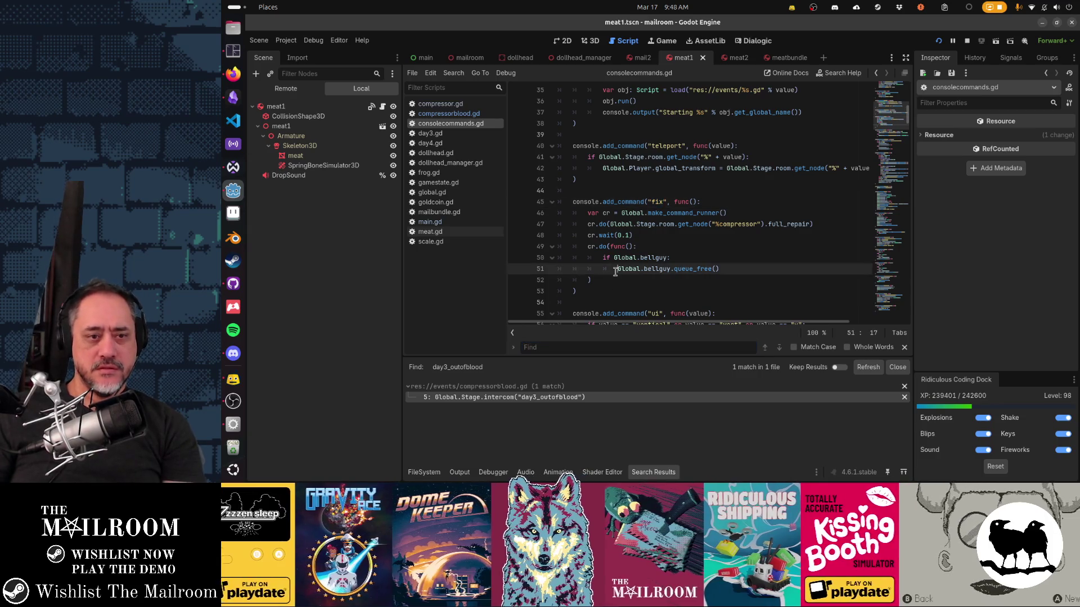
key("Escape")
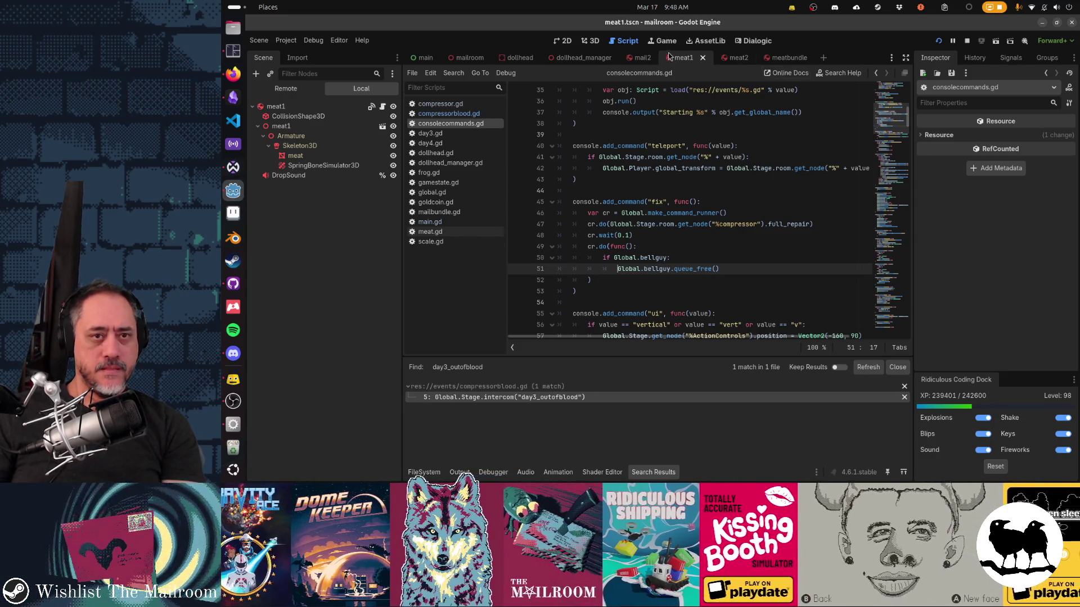
middle_click(690, 58)
middle_click(689, 58)
middle_click(689, 57)
middle_click(650, 54)
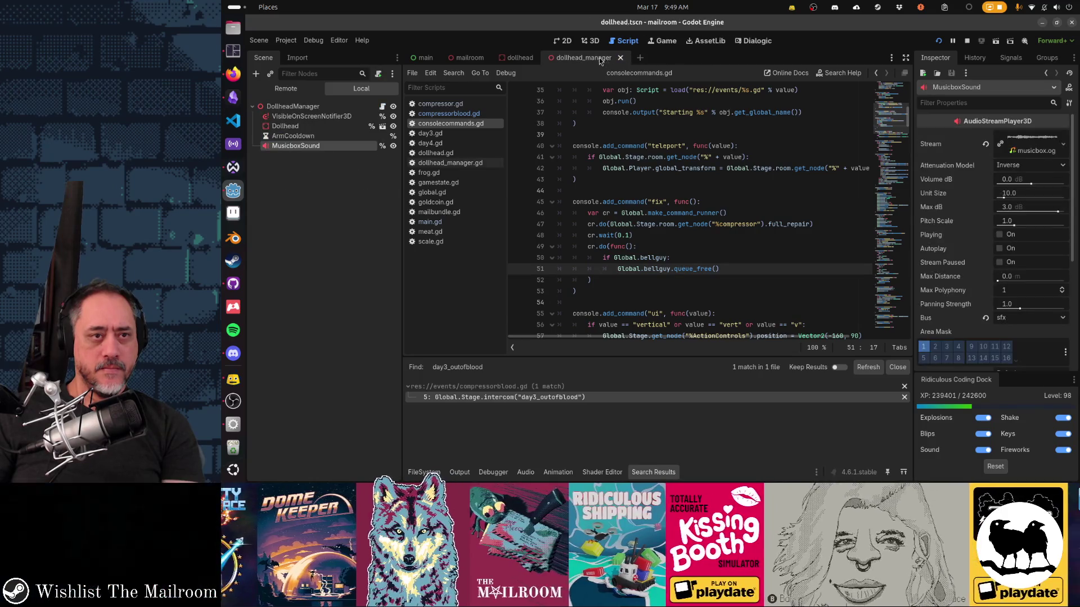
middle_click(598, 57)
middle_click(517, 58)
middle_click(467, 58)
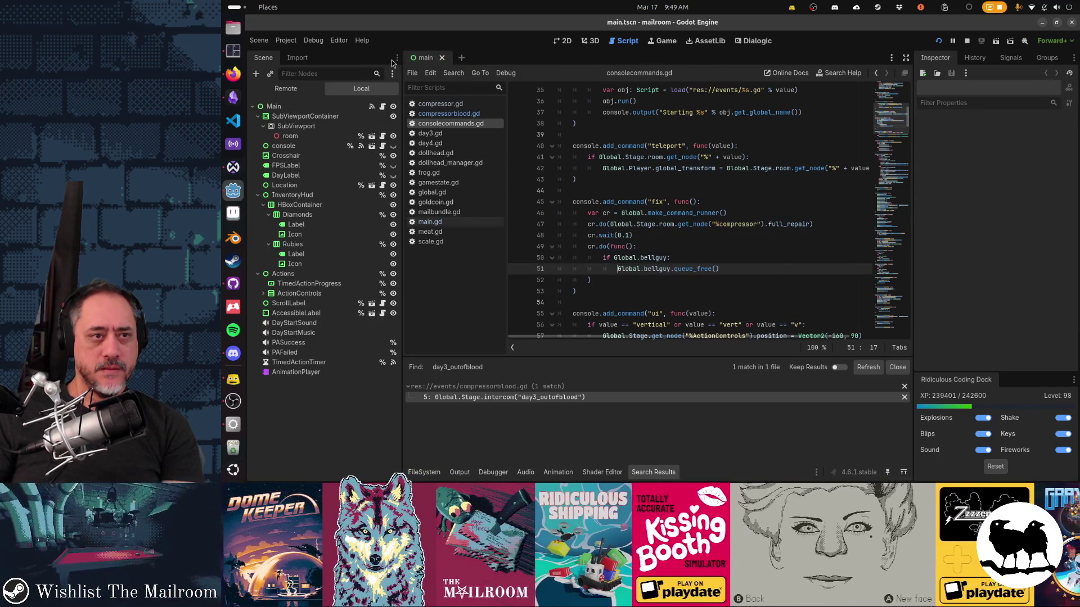
middle_click(426, 57)
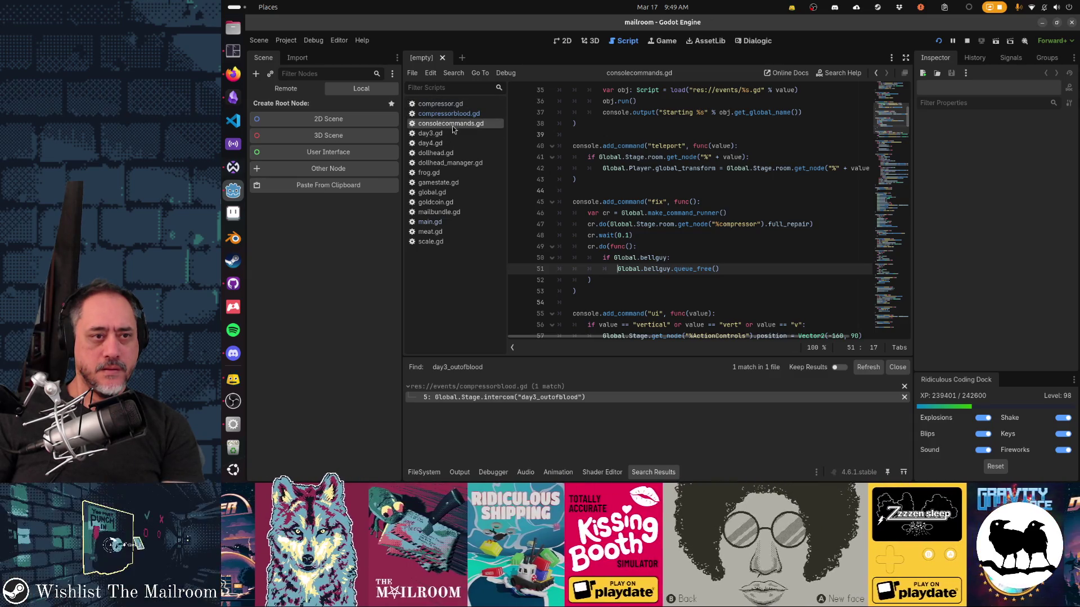
Step: Close consolecommands.gd plus the day4, dollhead, dollhead_manager and frog-through-meat scripts
middle_click(453, 124)
middle_click(454, 133)
middle_click(454, 134)
middle_click(454, 134)
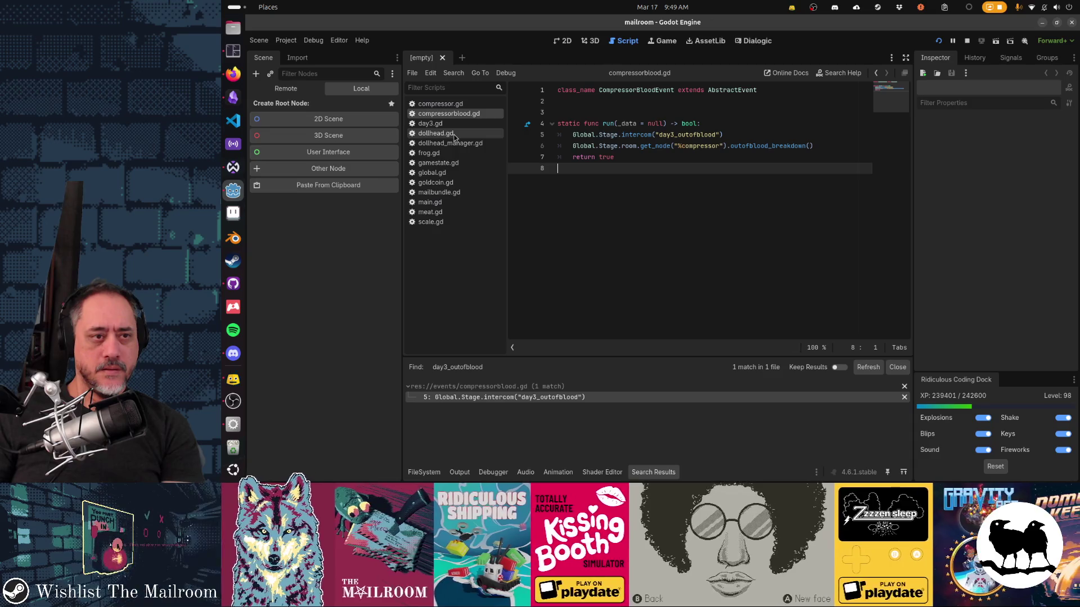
middle_click(454, 134)
middle_click(454, 134)
middle_click(454, 134)
middle_click(454, 133)
middle_click(453, 134)
middle_click(454, 134)
middle_click(454, 134)
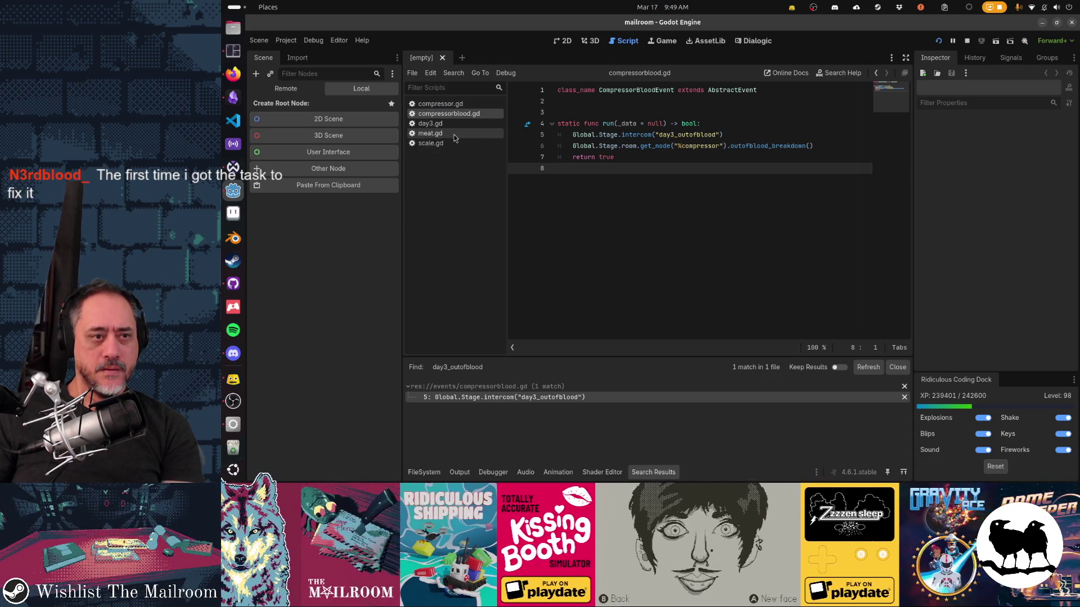
middle_click(453, 134)
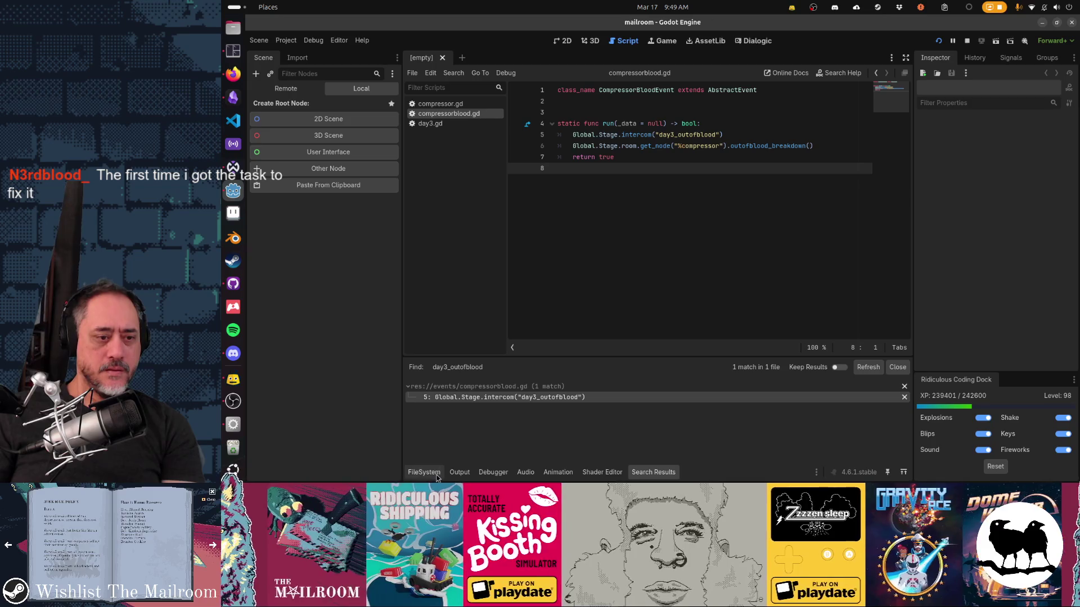
Step: Open tutorials/ringbelltutorial.tscn in the 2D view and select its root node
left_click(424, 472)
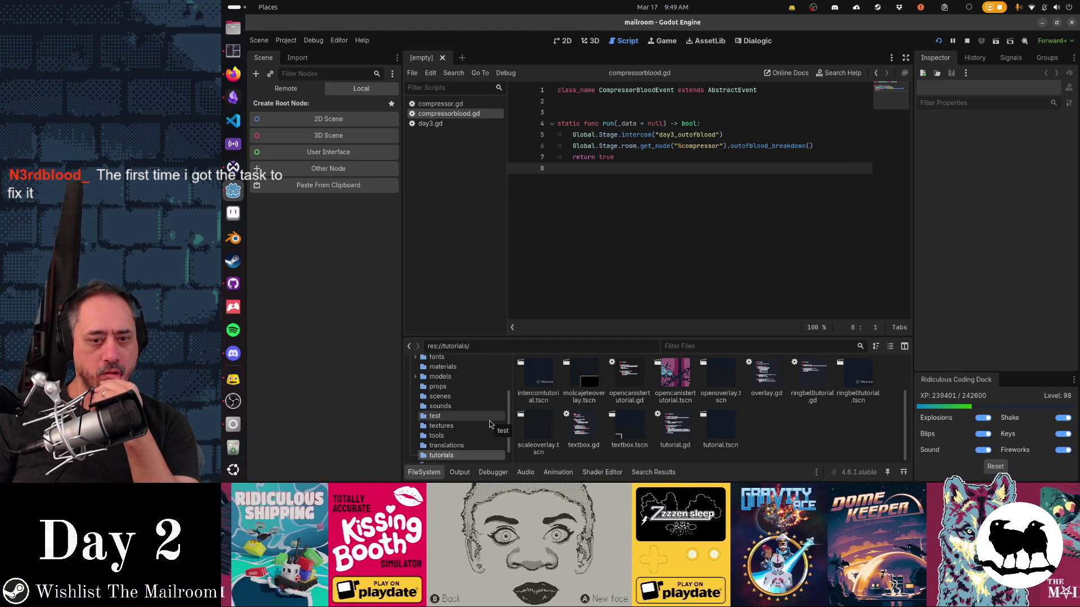
double_click(854, 392)
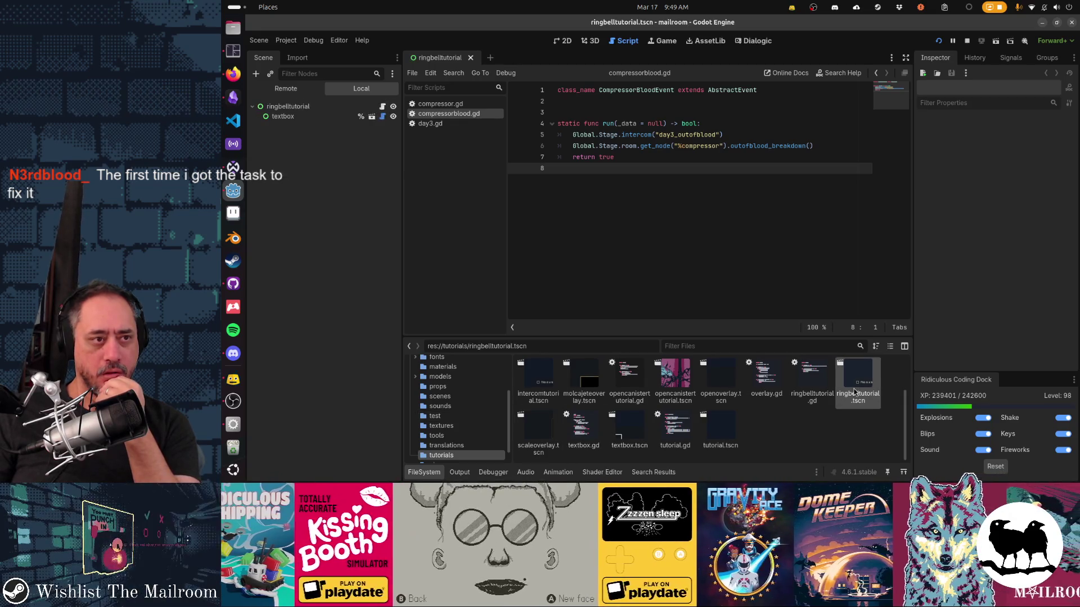
left_click(319, 119)
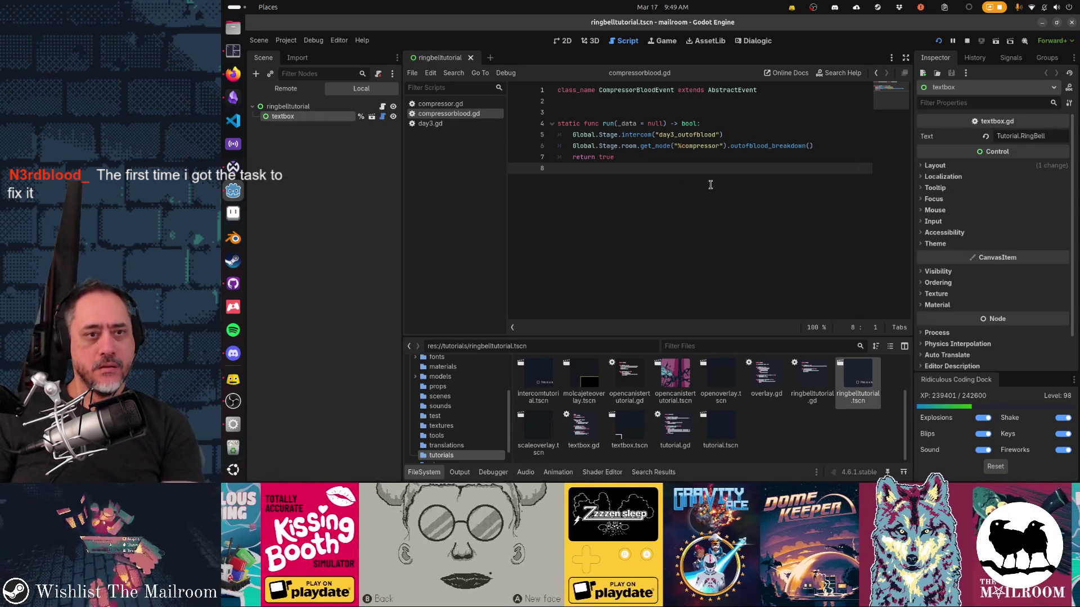
key("ctrl+F1")
left_click(337, 106)
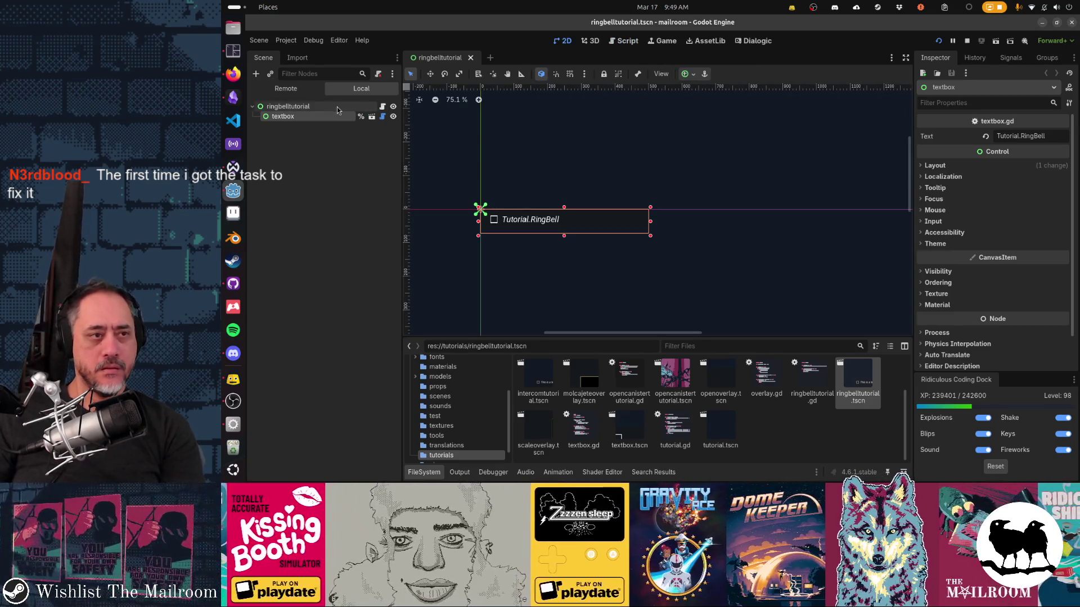
Step: Resave the scene as ringbelltutorial.tscn and clear the node selection
key("ctrl+shift+s")
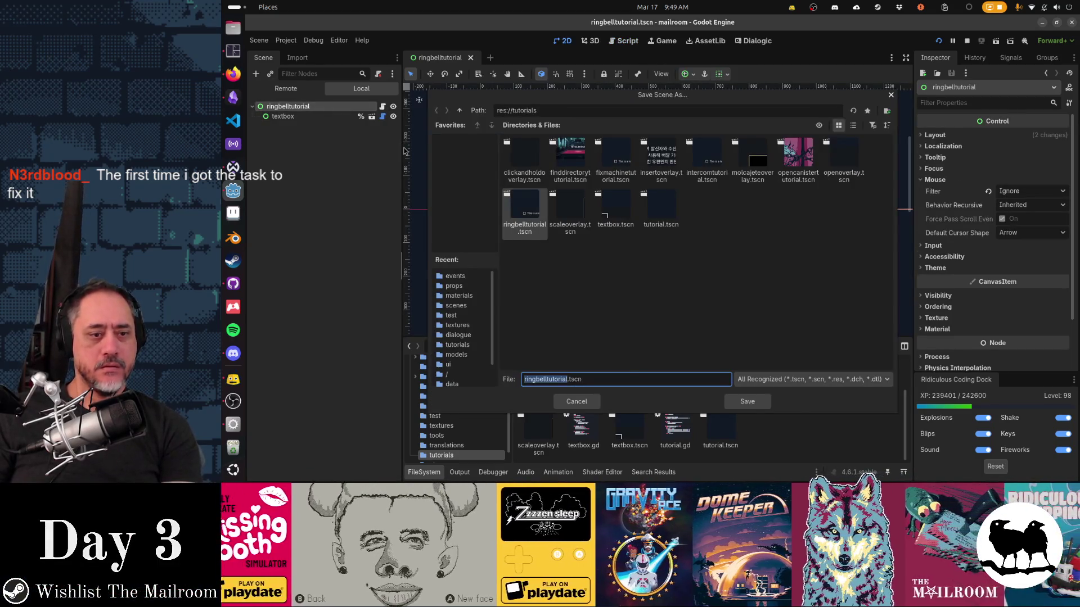
key("Return")
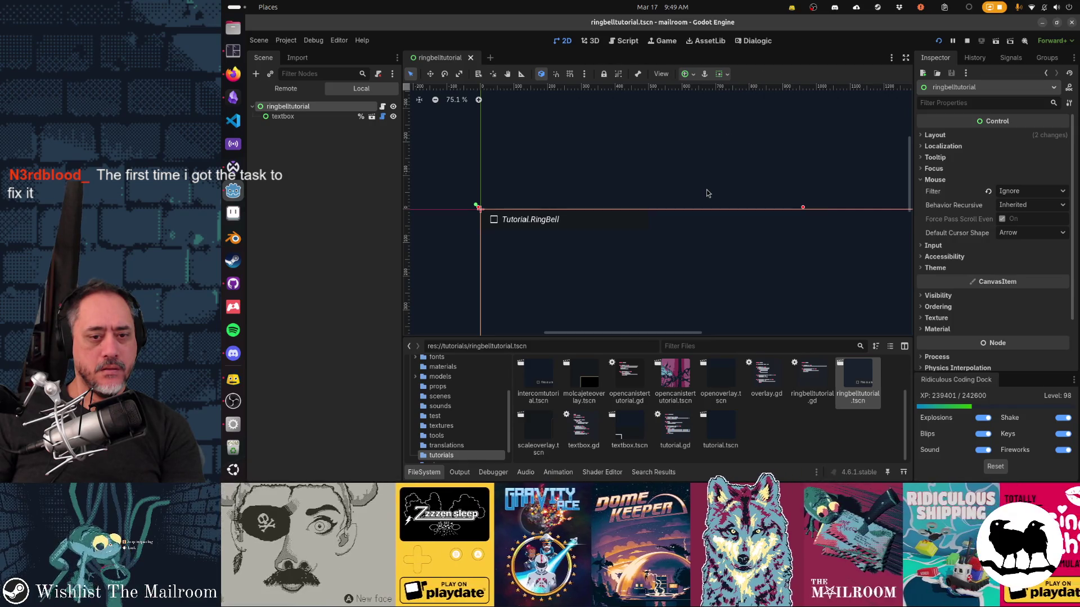
left_click(708, 193)
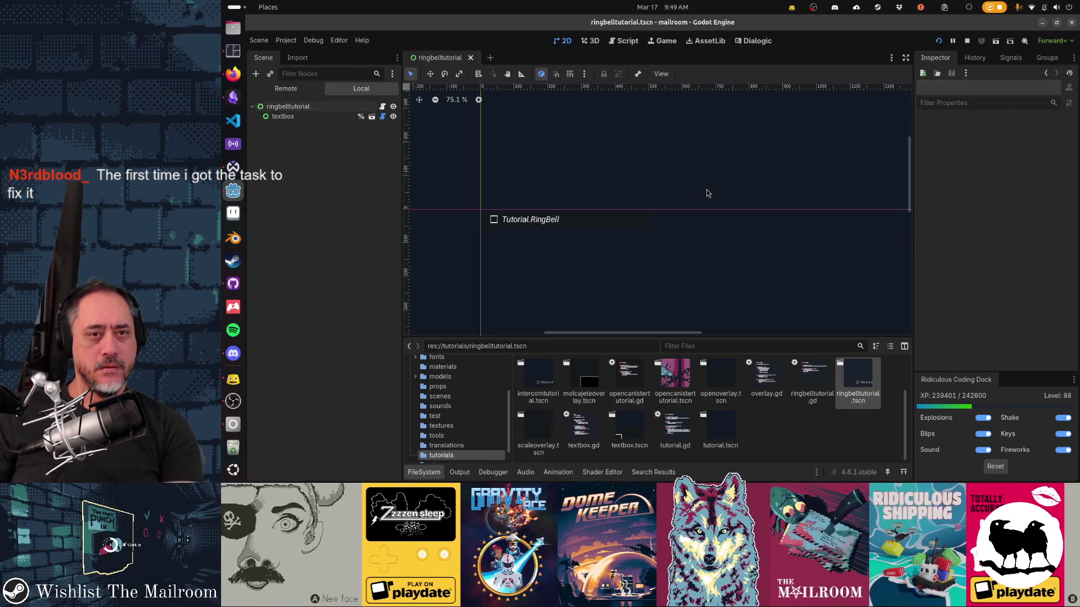
key("ctrl+shift+f")
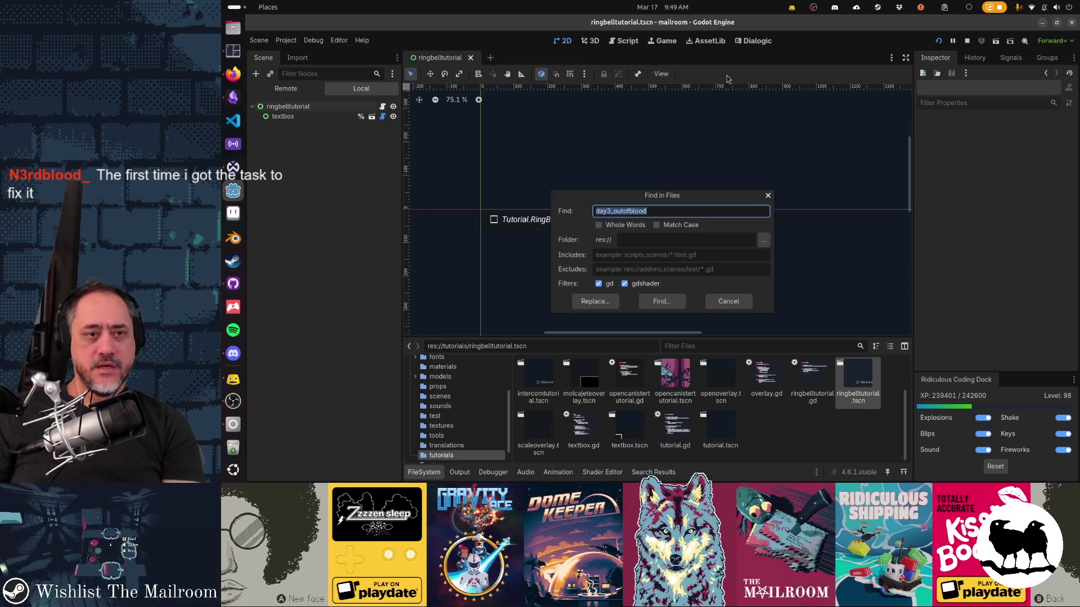
Step: Close the day3_outofblood Find in Files search and switch over to Firefox
key("Escape")
key("alt+Tab")
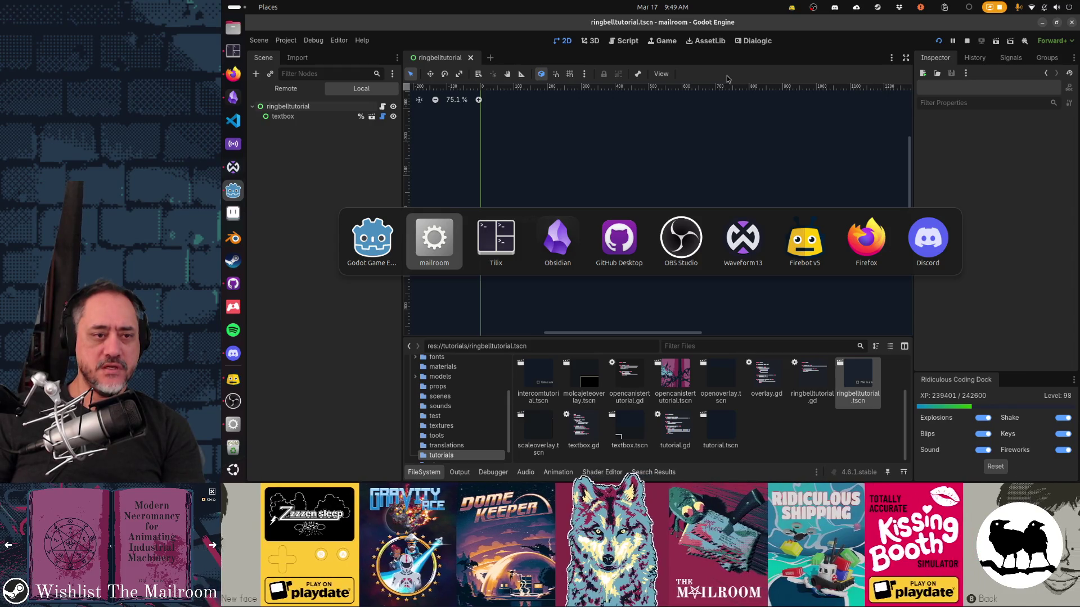
key("alt+Tab")
key("alt+Tab")
key("alt+Tab")
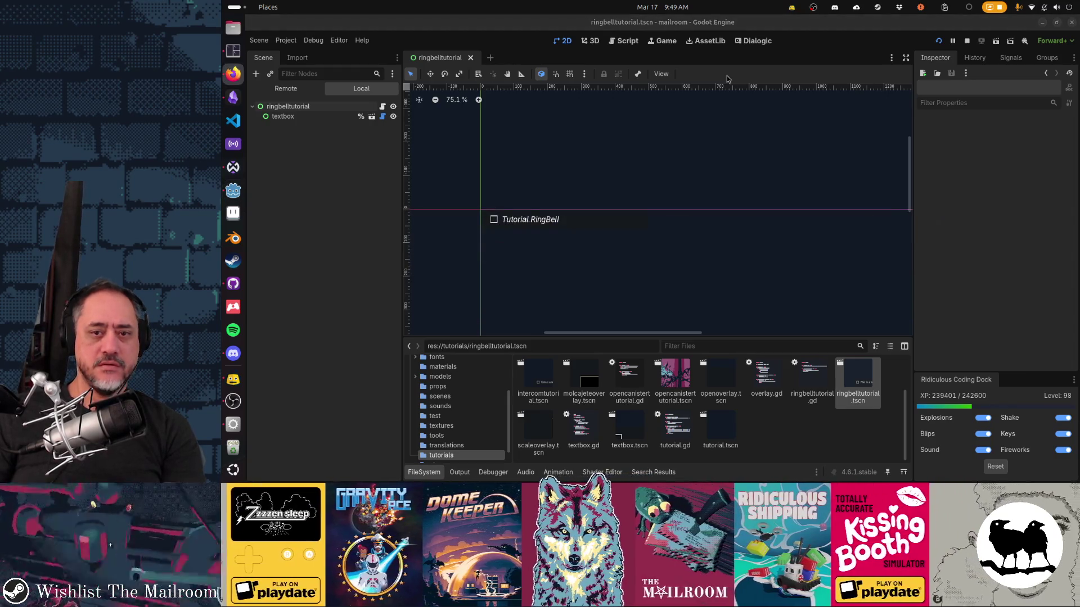
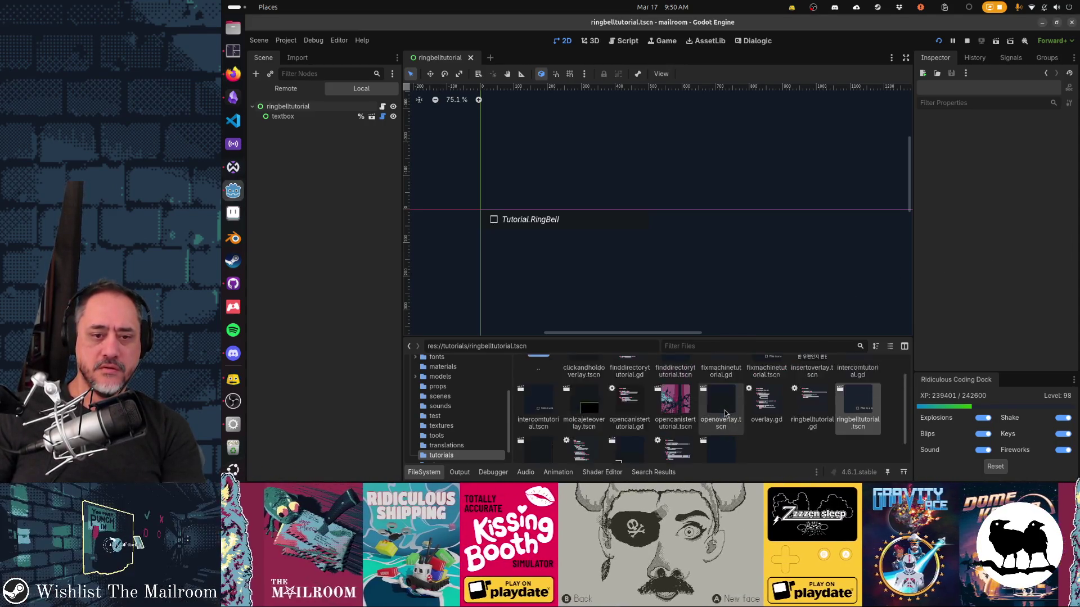
Step: Open fixmachinetutorial.tscn from the tutorials folder and its attached fixmachinetutorial.gd script
scroll(623, 397, "up", 2)
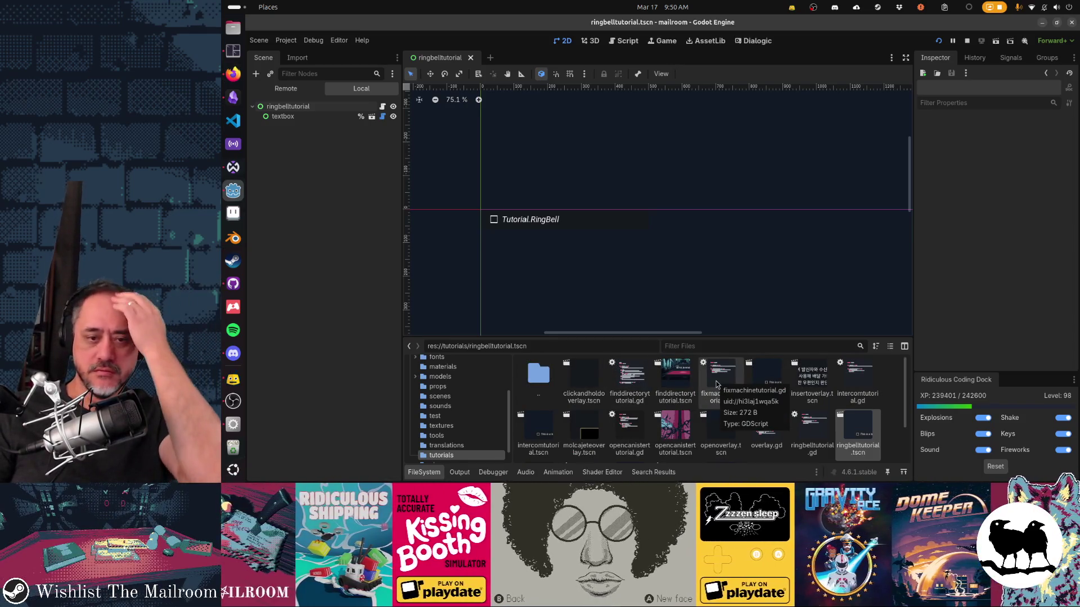
scroll(716, 386, "down", 2)
scroll(716, 388, "down", 1)
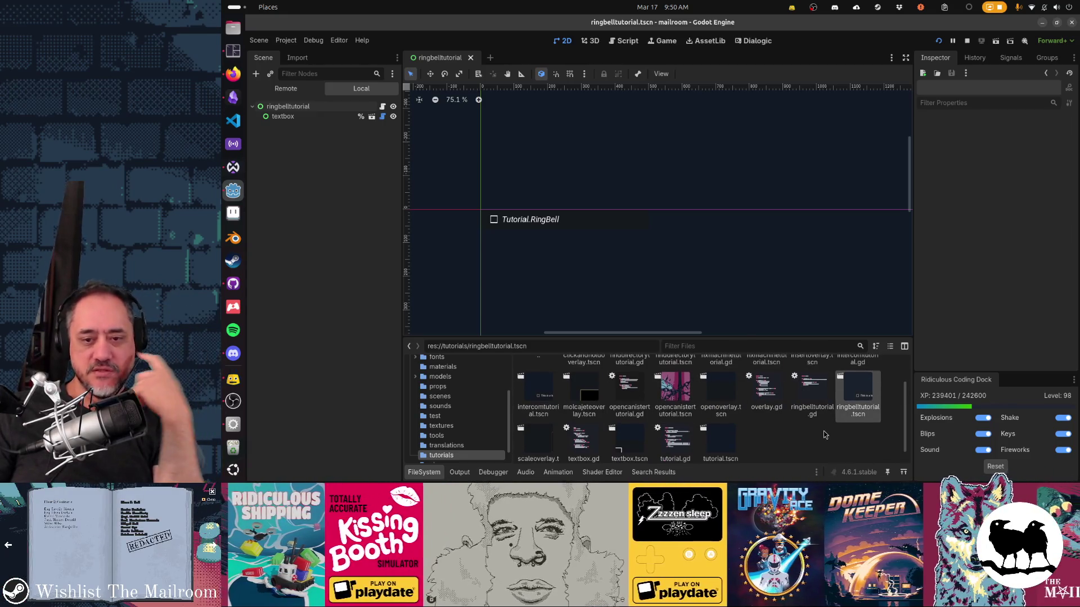
scroll(830, 430, "up", 3)
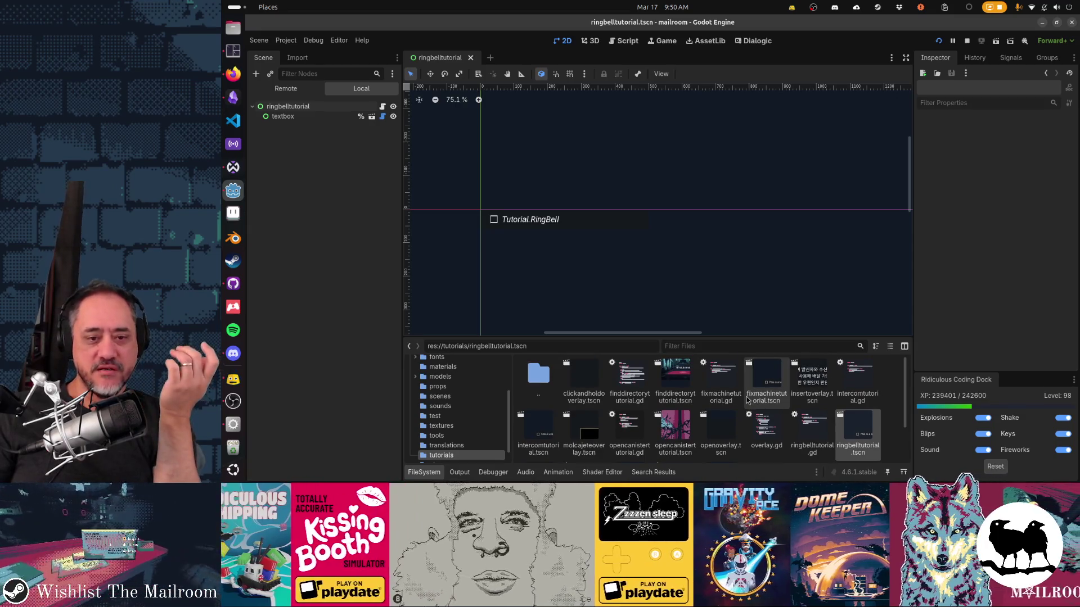
double_click(765, 386)
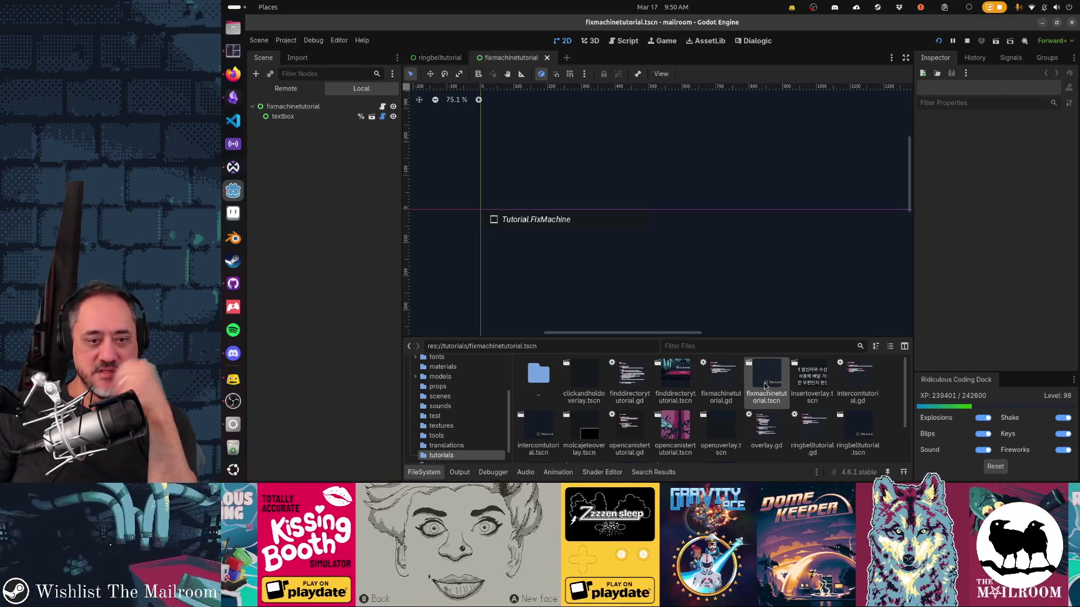
left_click(382, 106)
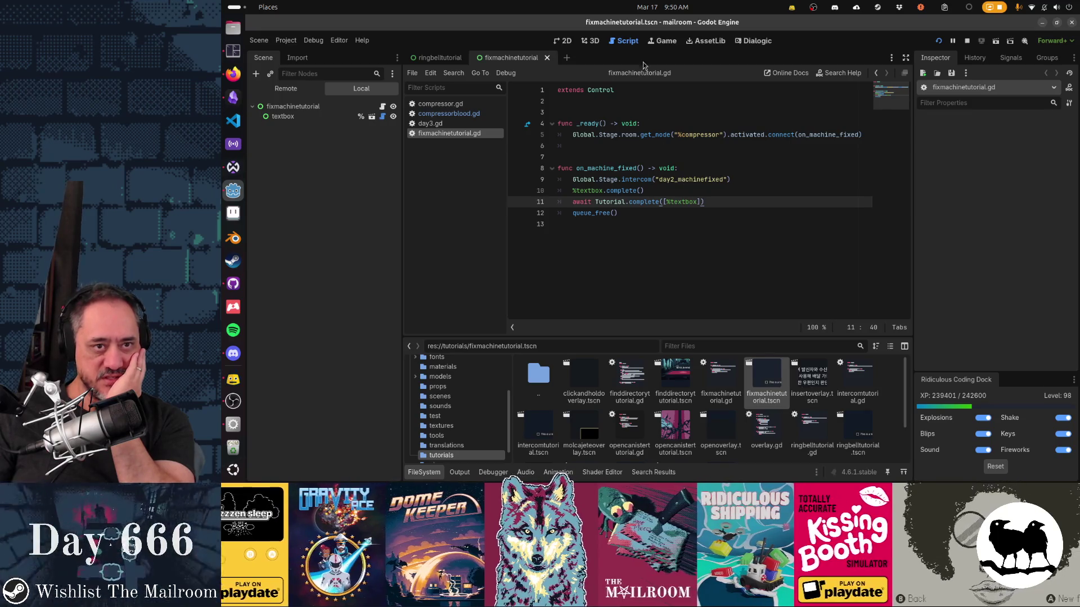
Step: In the intercom timeline, rename label day2_machinefixed to machinefixed, then search the project for 'day2_machinefixed'
left_click(754, 41)
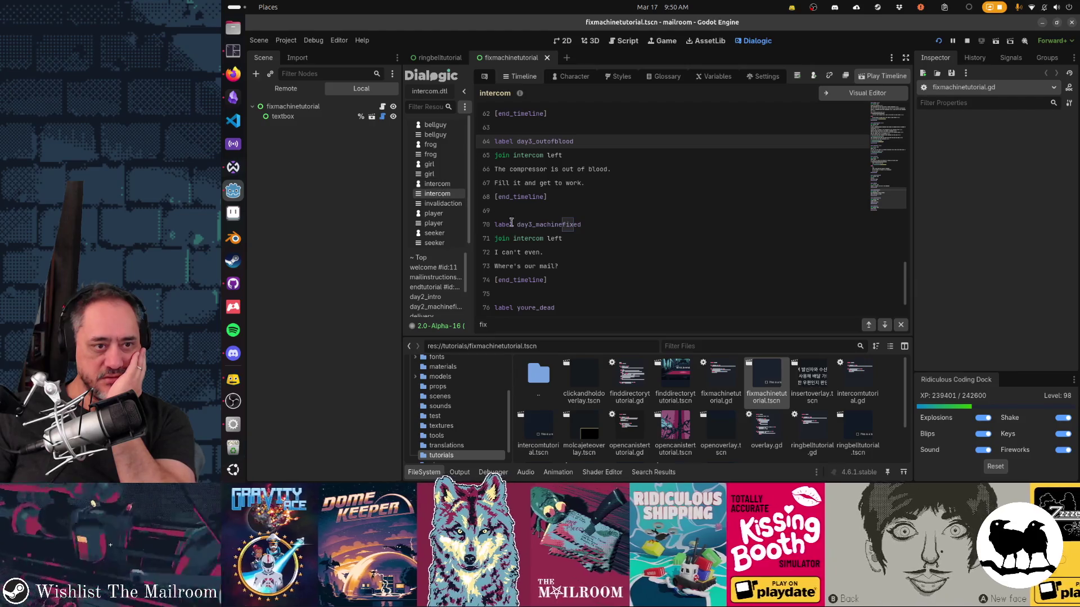
scroll(547, 274, "up", 4)
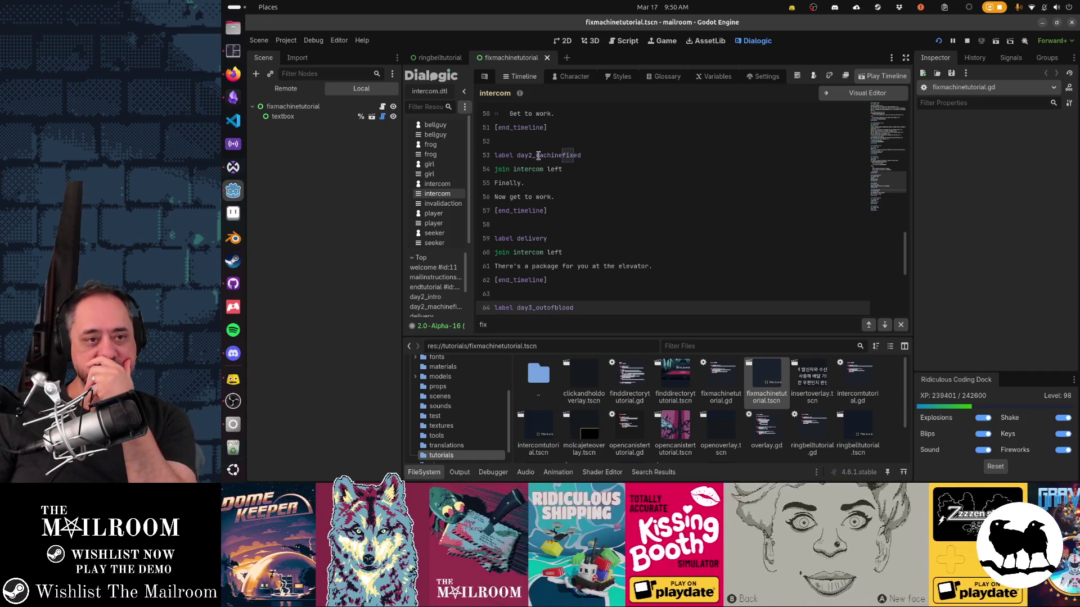
double_click(538, 155)
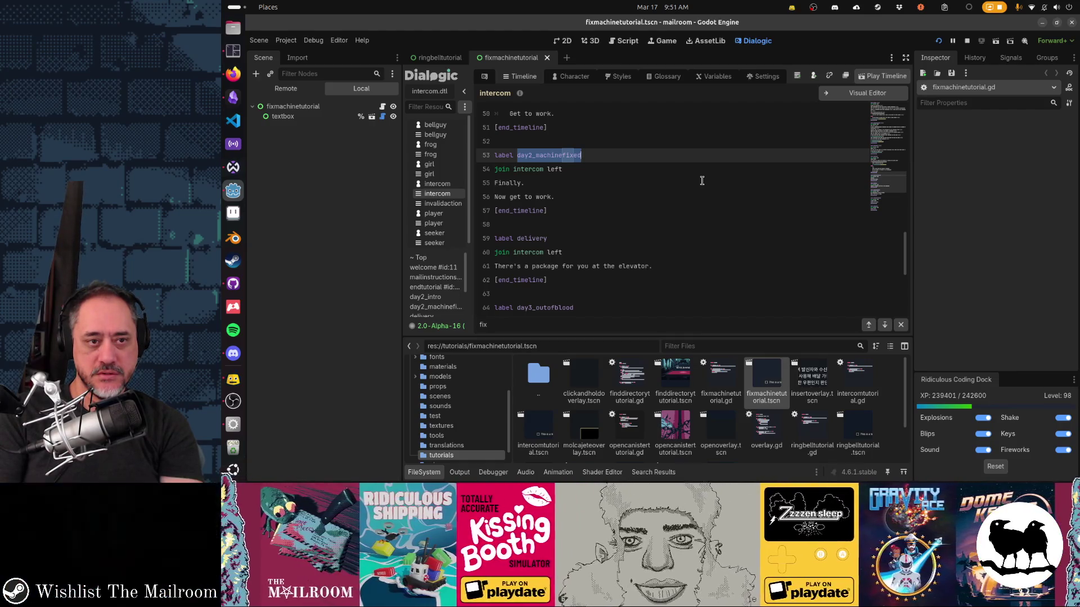
key("Left")
key("shift+Right")
key("shift+Right")
key("shift+Right")
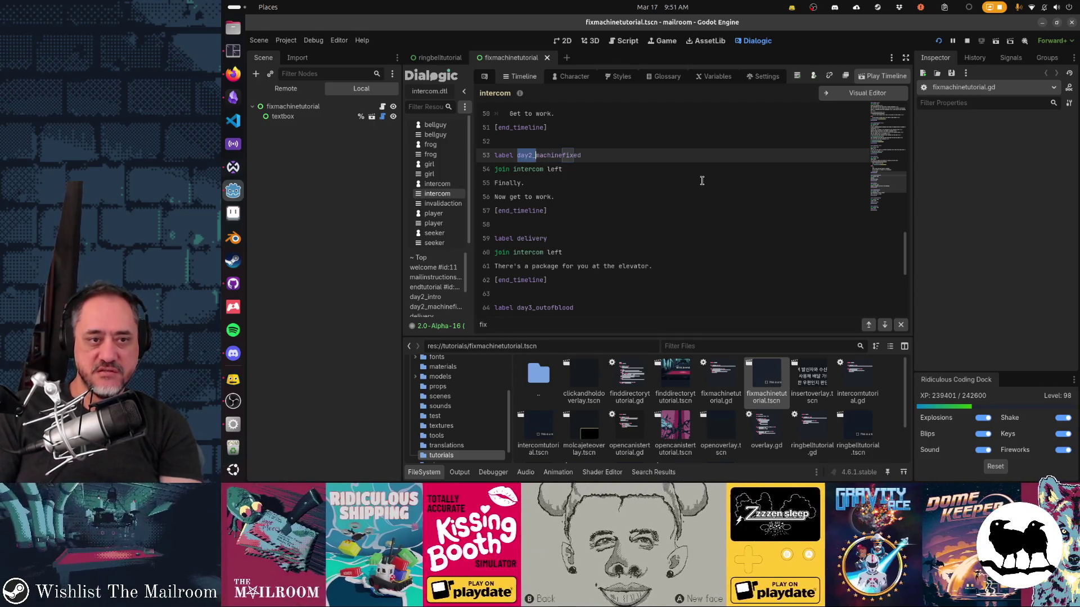
key("BackSpace")
key("ctrl+shift+f")
type("d")
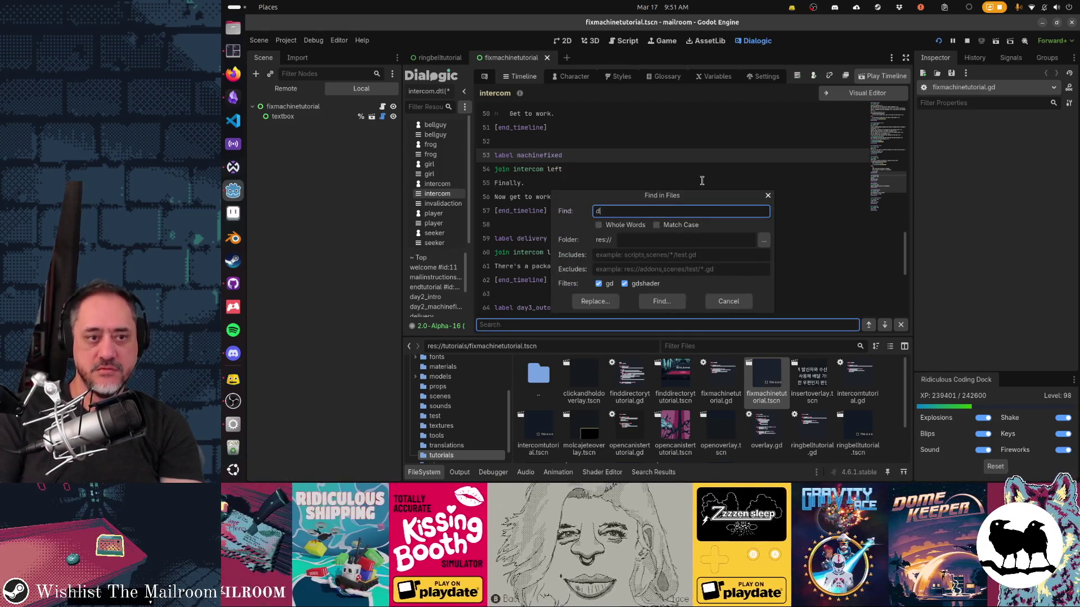
type("ay2_machinefixed")
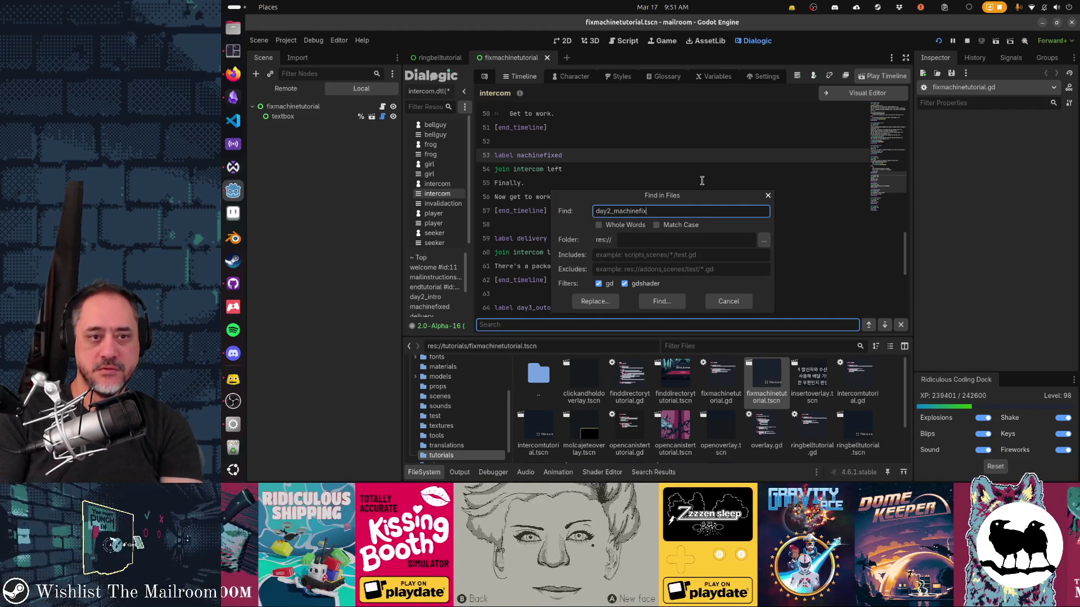
Step: Change the intercom call on line 9 of fixmachinetutorial.gd to 'machinefixed' and save the script
key("Return")
left_click(587, 399)
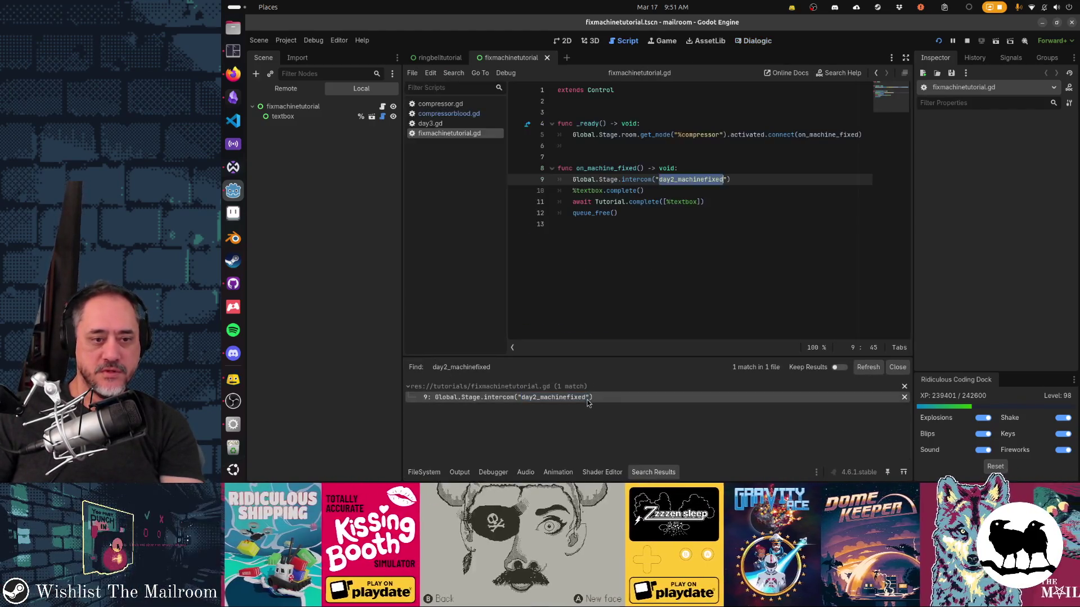
key("Left")
key("shift+Right")
key("shift+Right")
key("shift+Right")
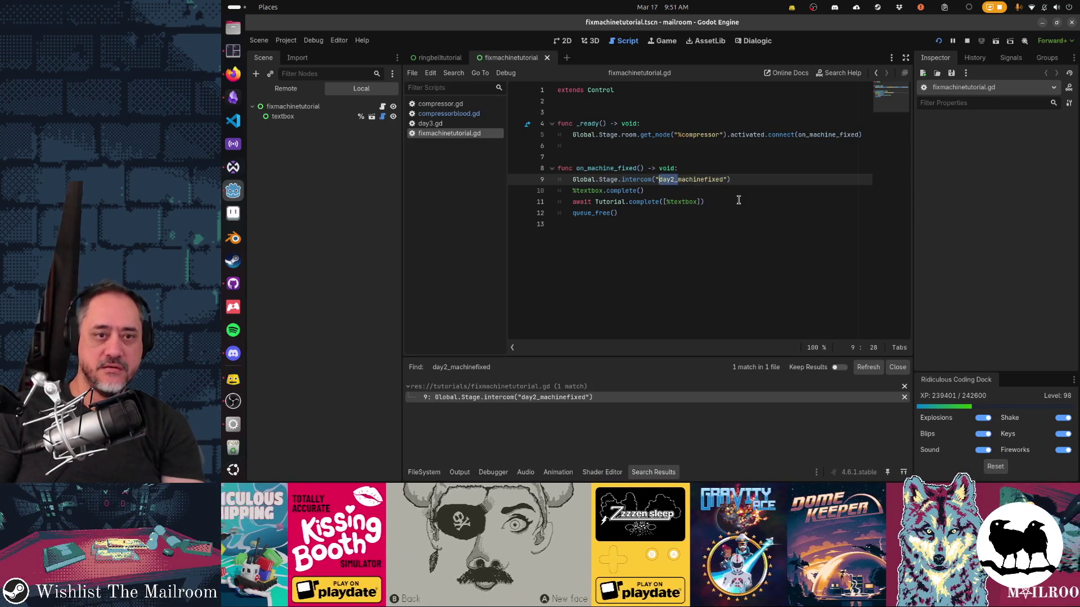
key("BackSpace")
key("End")
key("ctrl+s")
Step: Search the project for 'fixmachine' and open the match in assistantwatchesrepair.gd
key("ctrl+shift+f")
type("f")
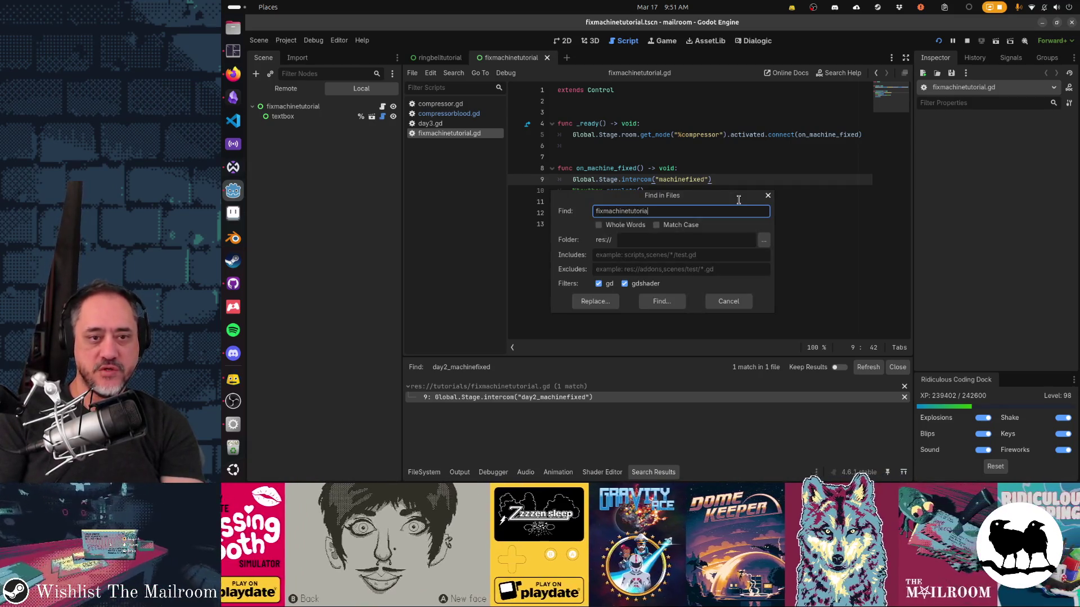
type("l")
key("Return")
key("ctrl+shift+f")
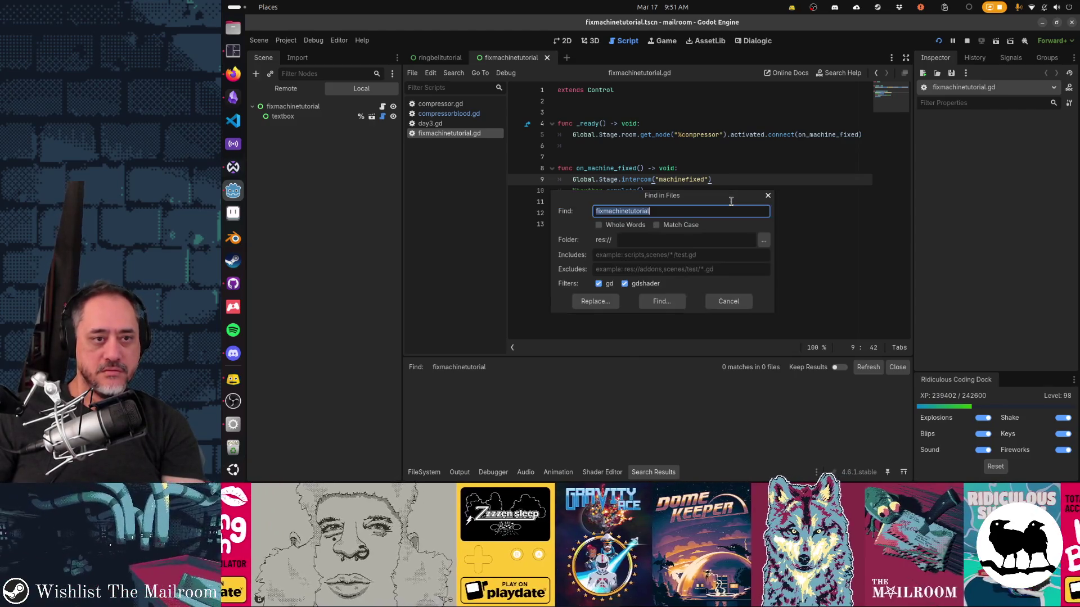
key("End")
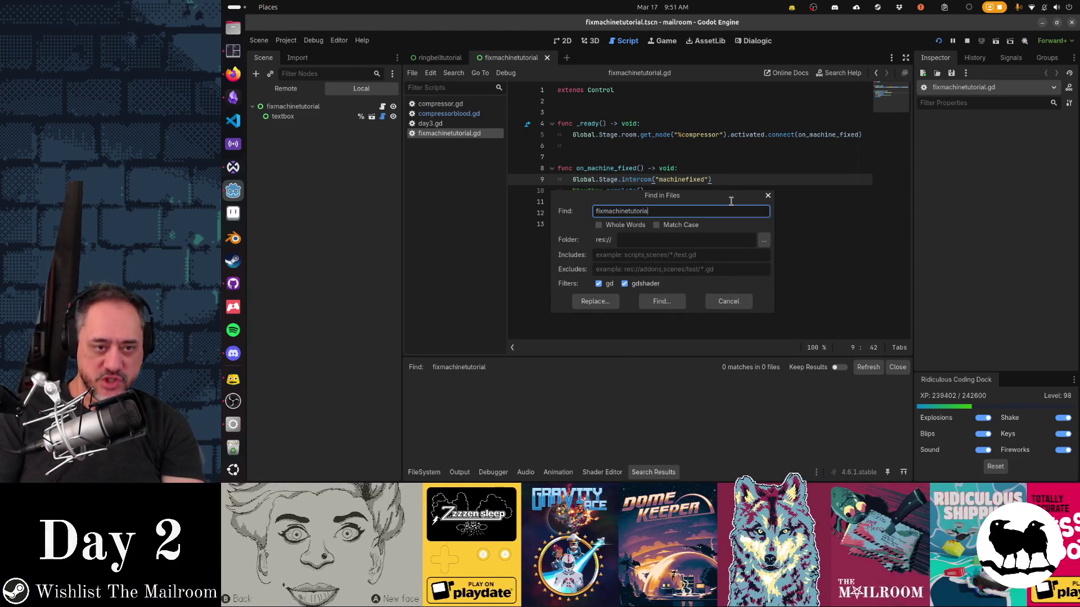
key("BackSpace")
key("Return")
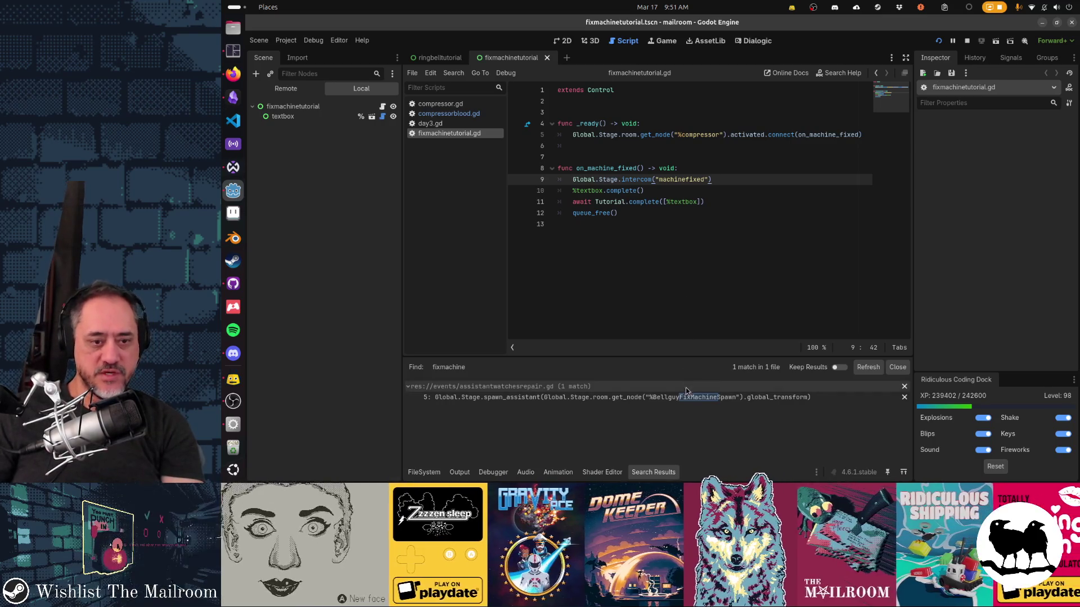
left_click(686, 397)
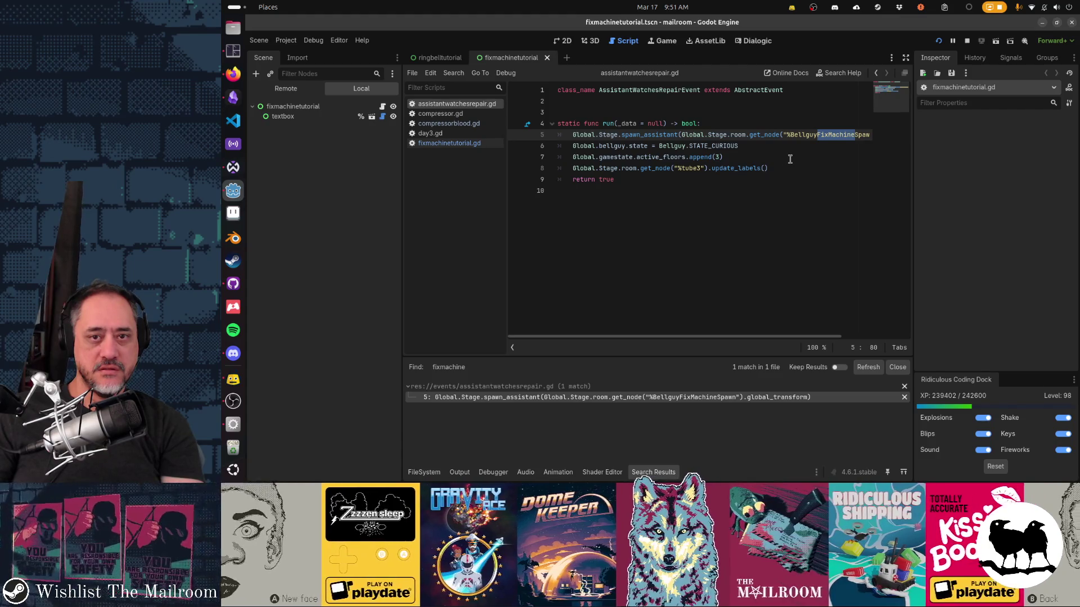
key("ctrl+f")
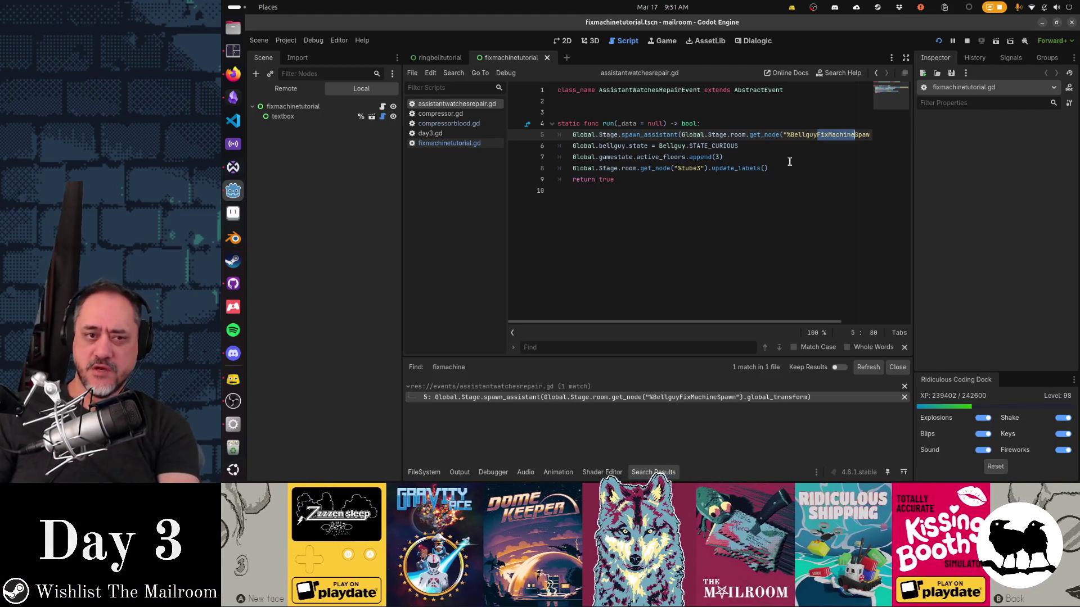
left_click(754, 45)
Step: Locate the Tutorial.start("fixmachine") call on line 45 of the intercom timeline
scroll(654, 226, "down", 10)
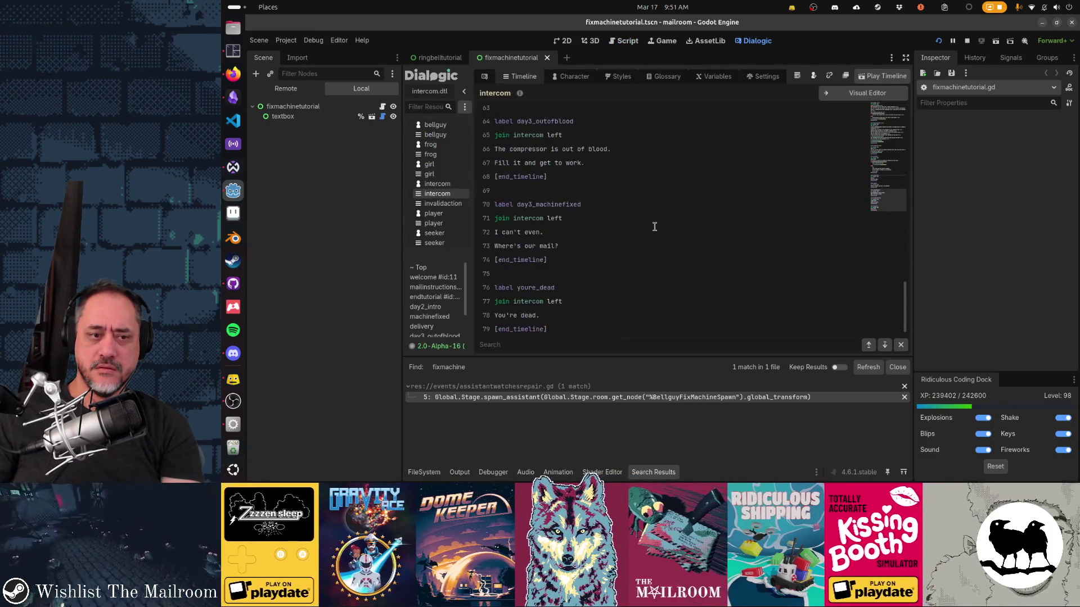
scroll(654, 227, "up", 13)
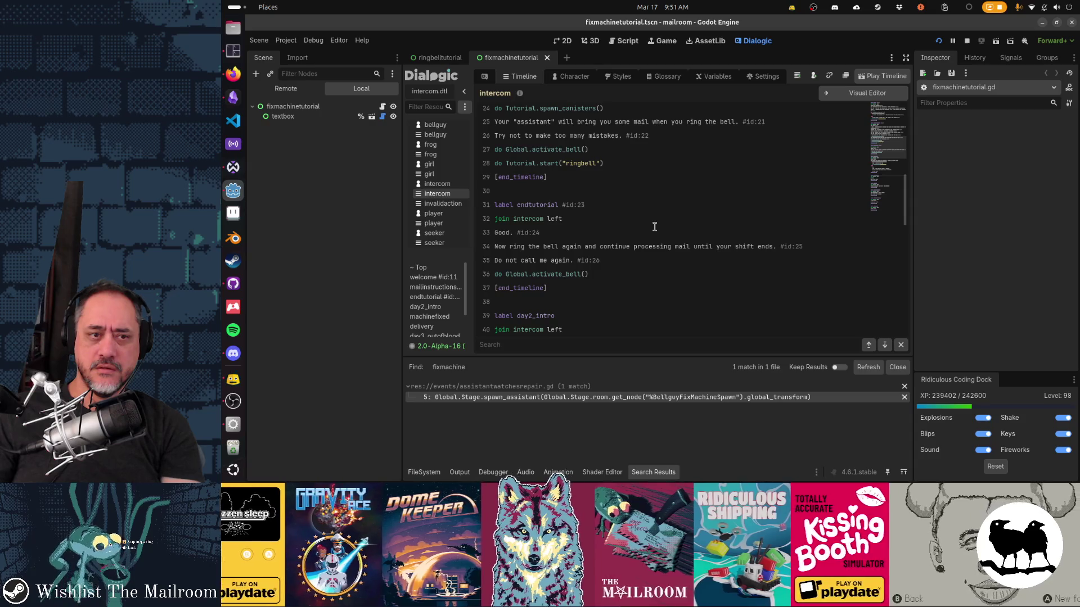
scroll(654, 227, "up", 4)
scroll(654, 227, "down", 4)
scroll(654, 226, "up", 4)
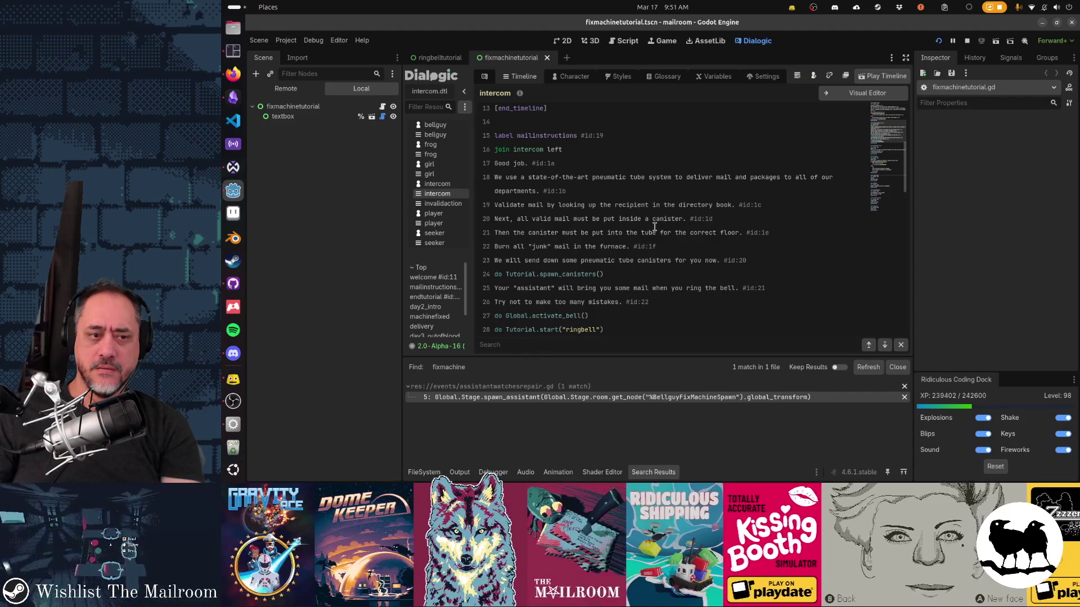
scroll(655, 227, "down", 9)
scroll(654, 226, "down", 2)
scroll(655, 226, "up", 3)
left_click(649, 230)
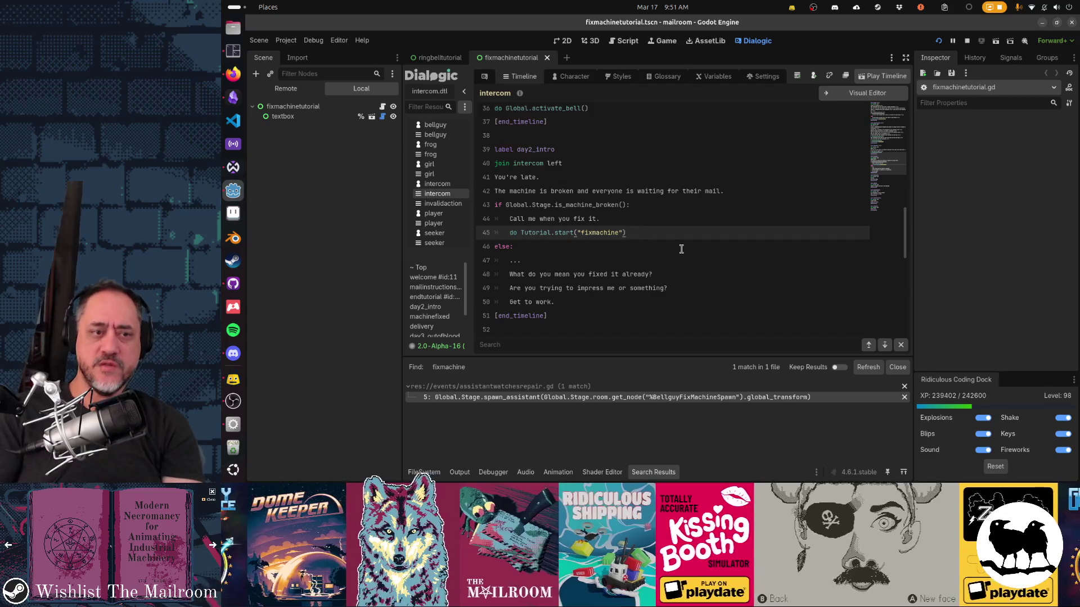
key("ctrl+shift+Left")
key("ctrl+shift+Left")
key("ctrl+shift+Left")
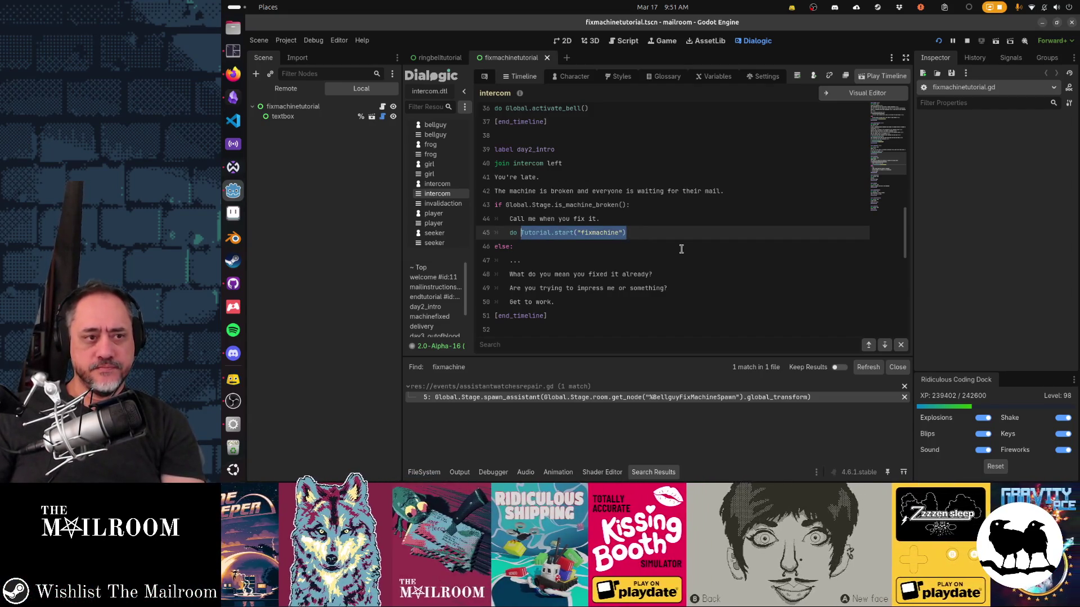
Step: Check the compressorblood.gd script, then return to the intercom timeline
left_click(618, 40)
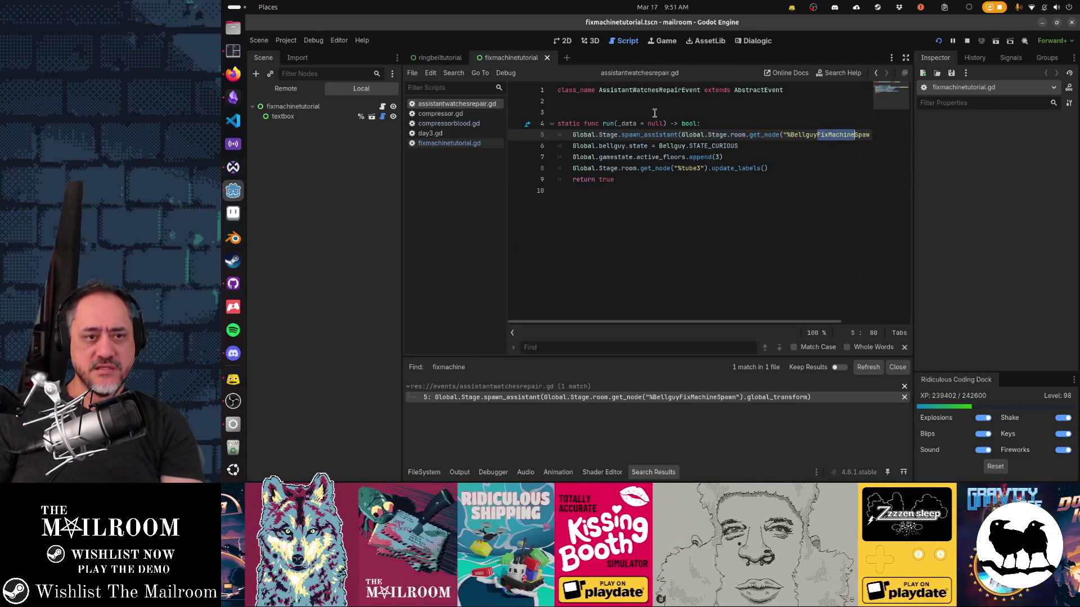
left_click(481, 125)
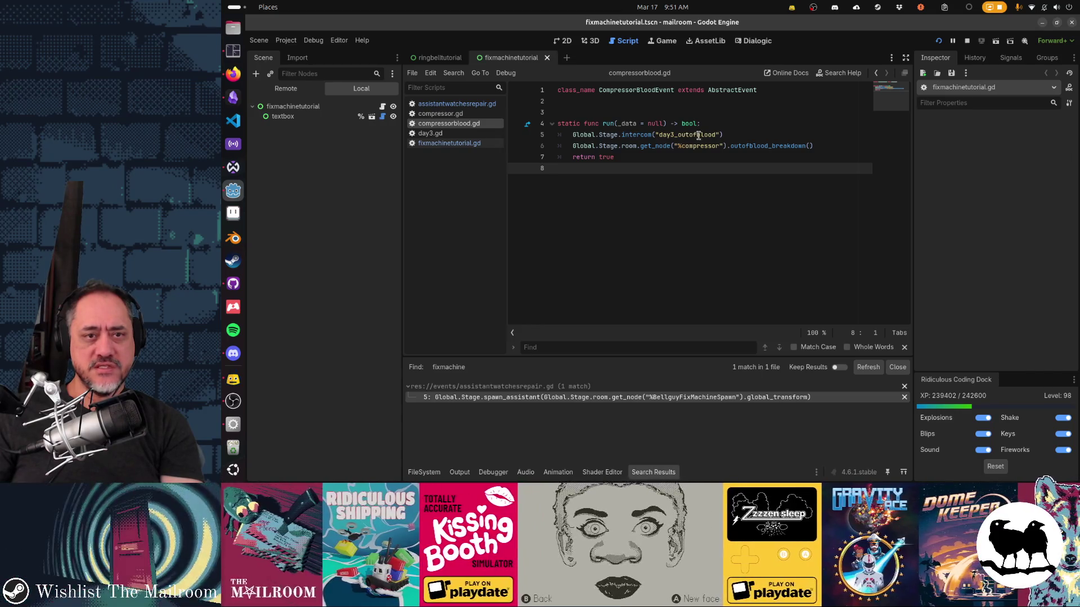
left_click(752, 42)
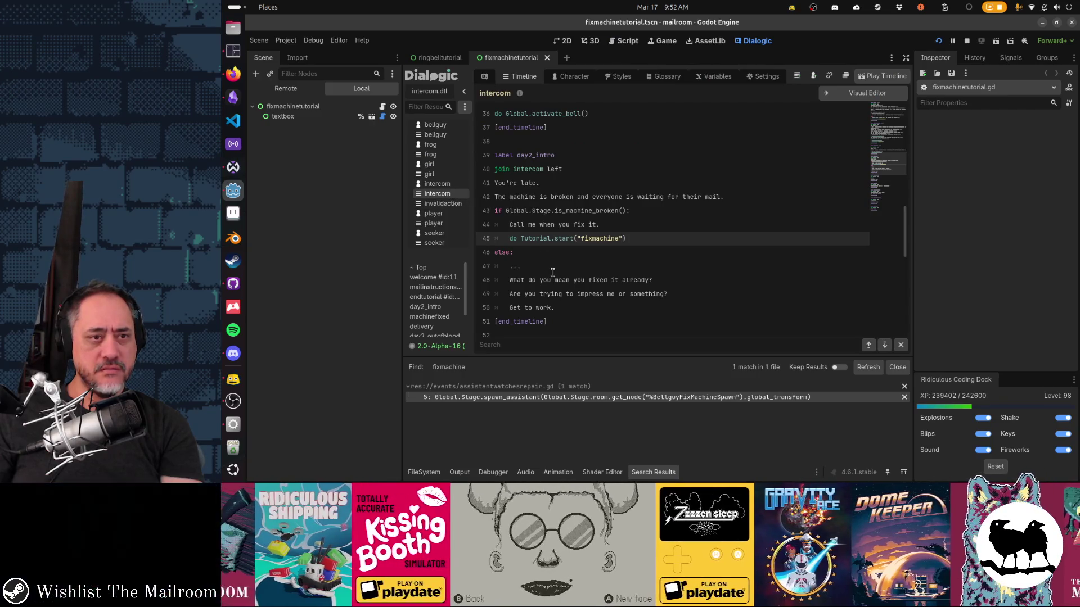
Step: Select lines 43–50, the machine-broken if/else block in day2_intro, for copying
scroll(552, 272, "down", 6)
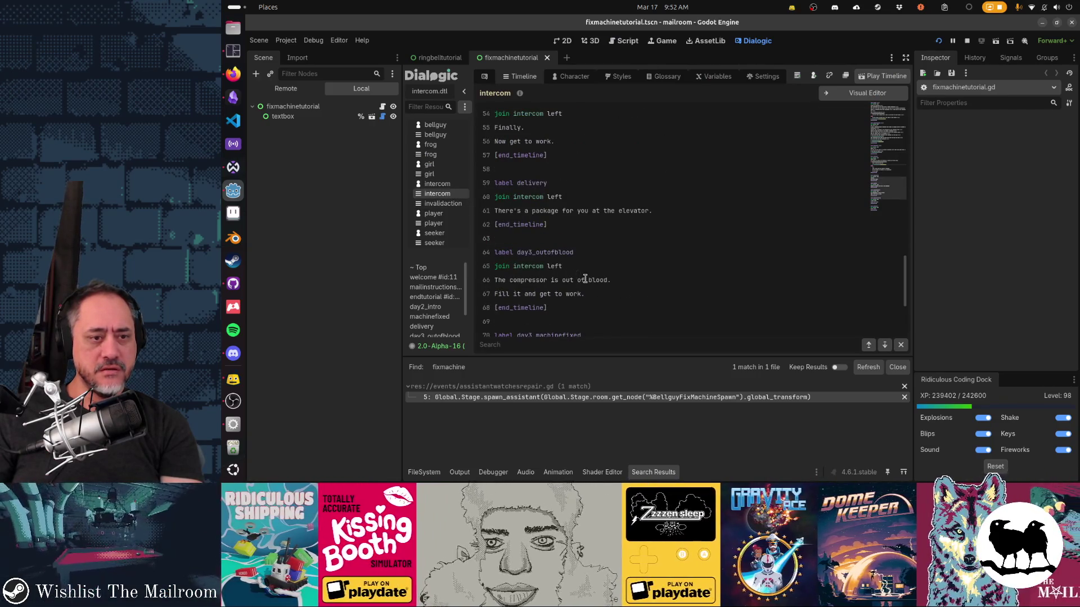
scroll(585, 278, "up", 5)
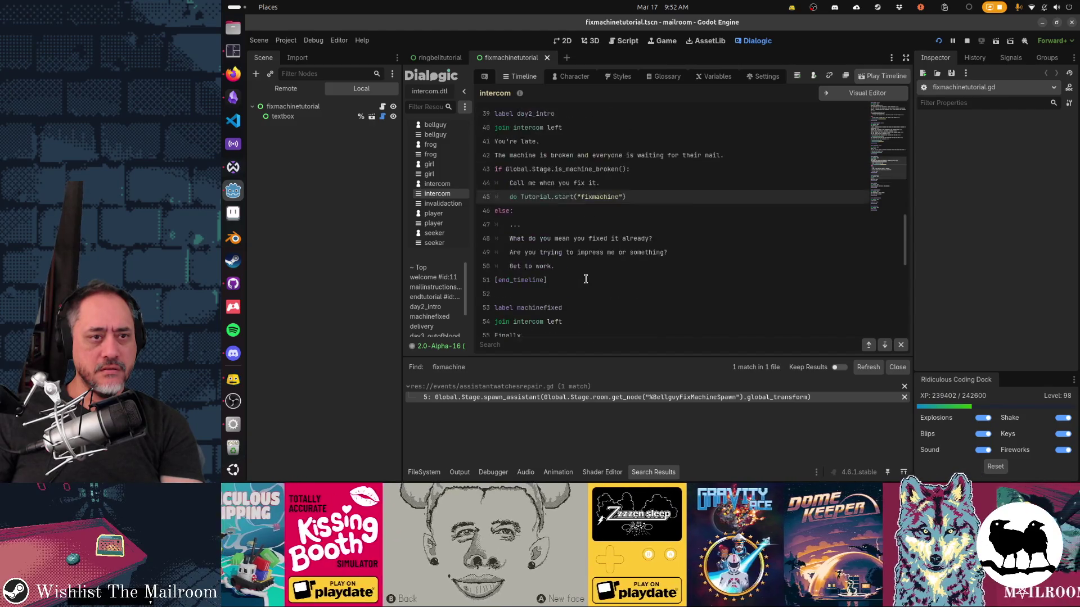
scroll(586, 279, "up", 1)
key("shift+Home")
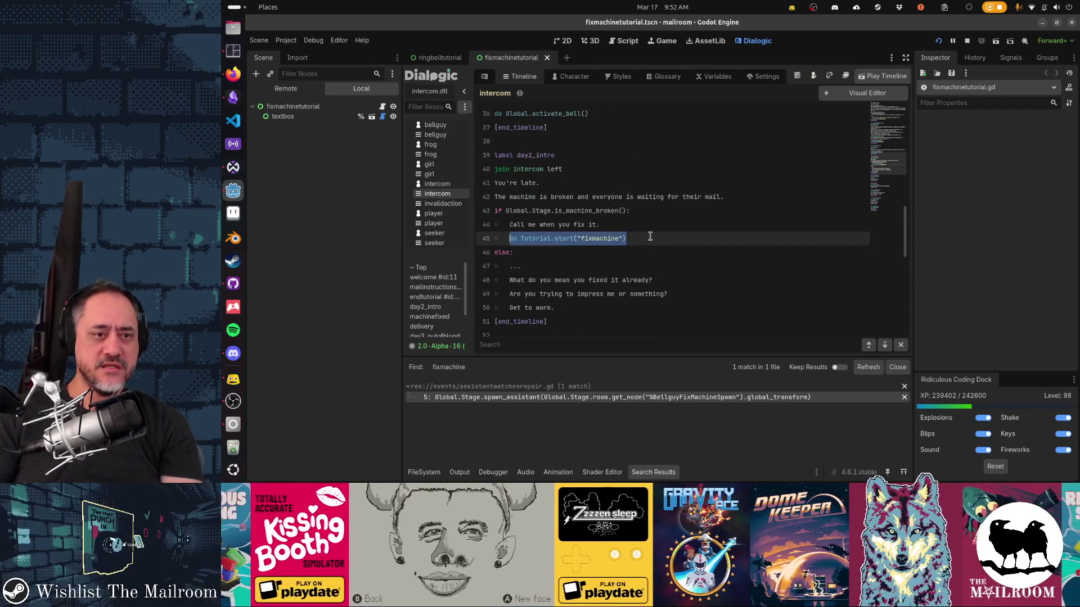
scroll(650, 236, "down", 9)
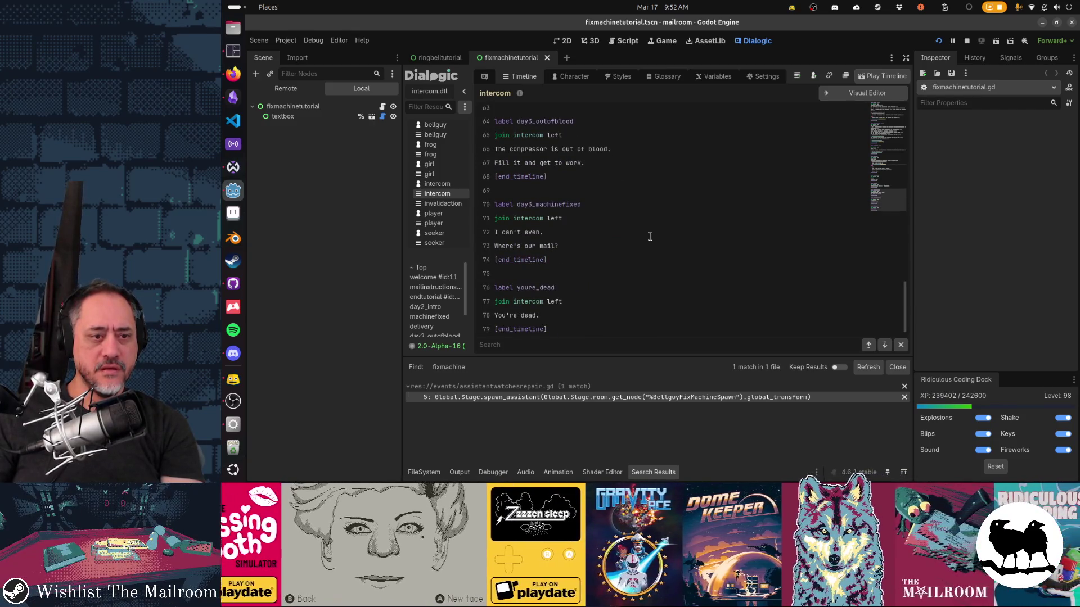
scroll(650, 236, "up", 7)
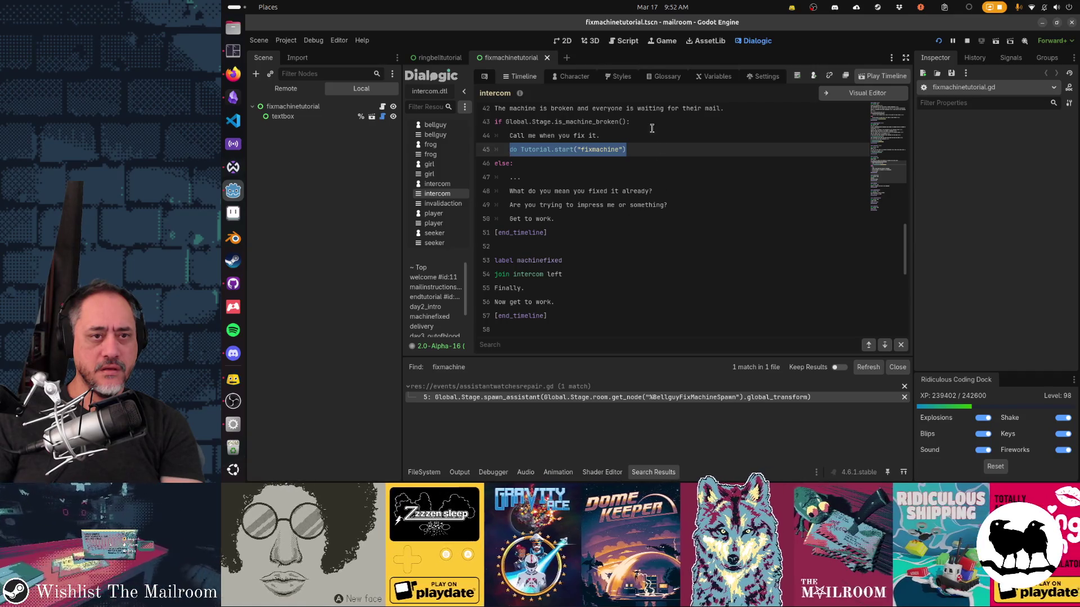
left_click(652, 129)
key("Home")
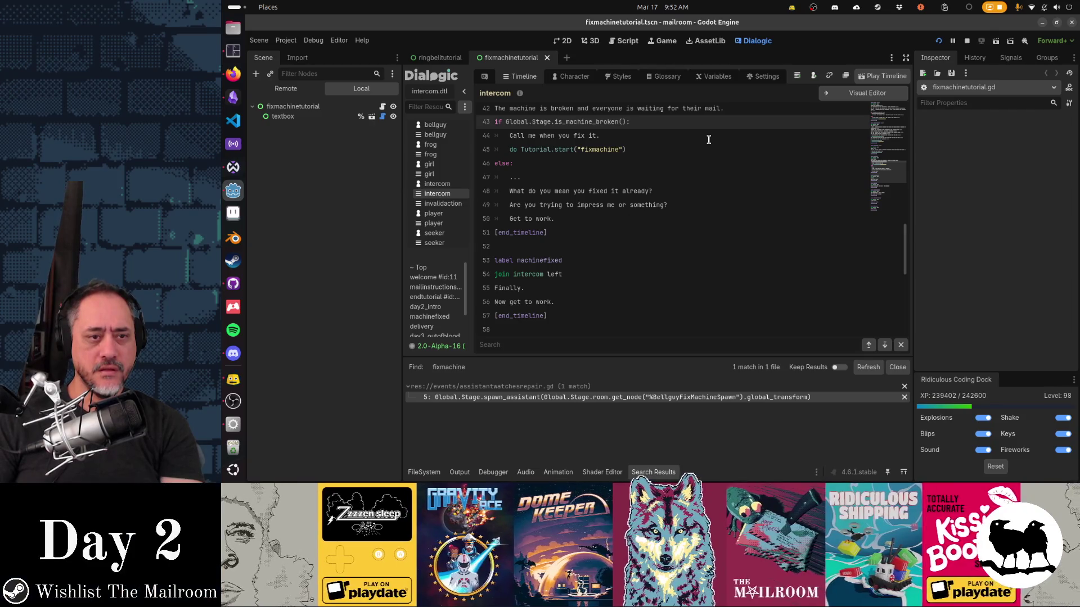
key("shift+Down")
key("shift+Down")
key("shift+Down")
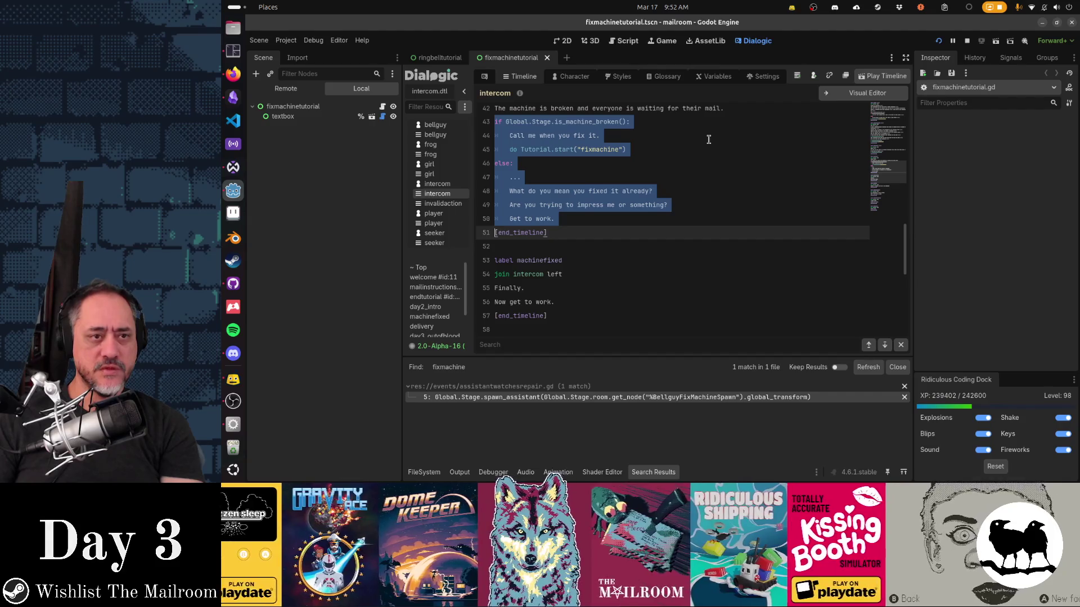
Step: Paste the block into day3_outofblood and delete its 'Call me when you fix it.' line
key("Down")
key("Down")
key("Down")
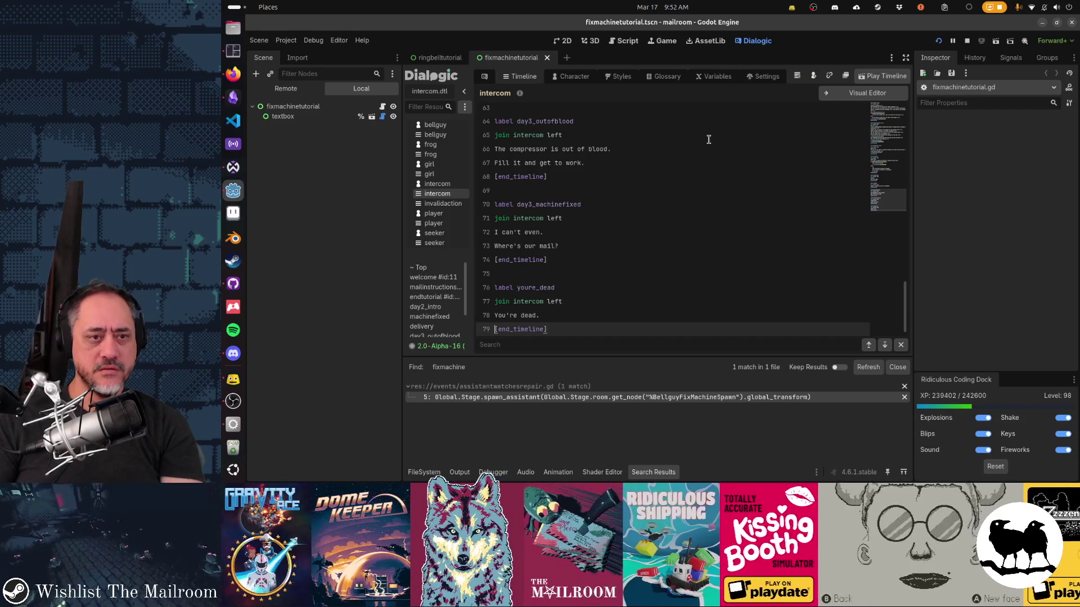
key("Up")
key("Up")
key("Home")
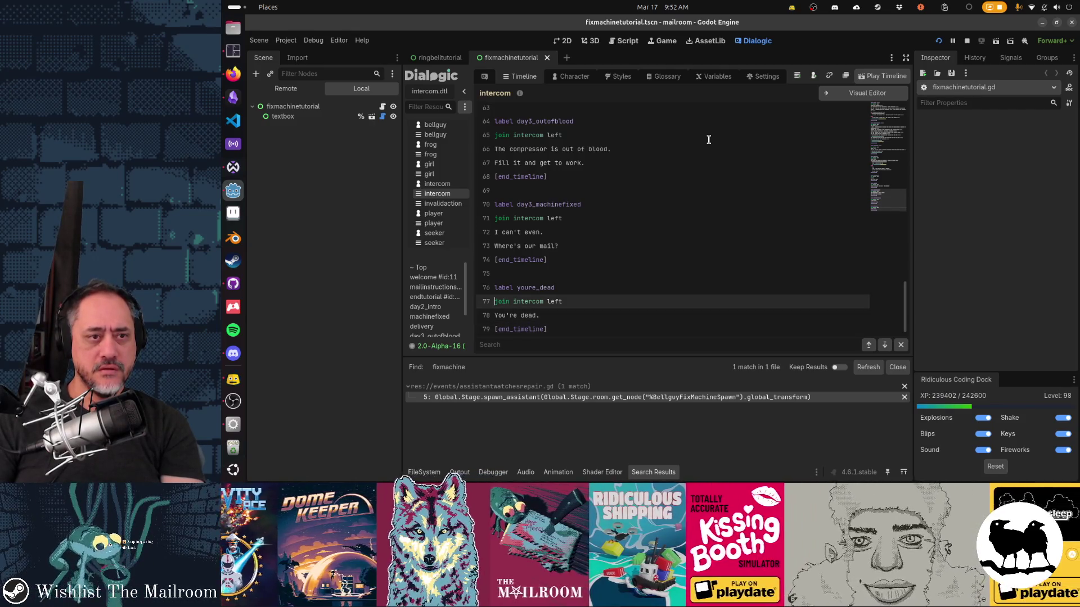
key("Up")
key("Up")
key("Up")
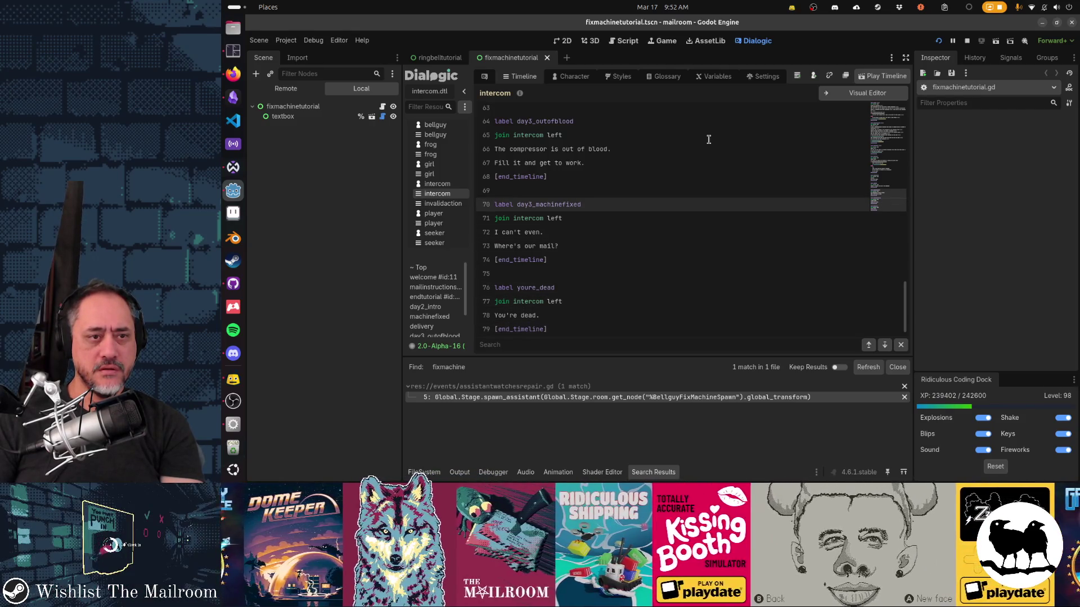
key("Up")
key("Up")
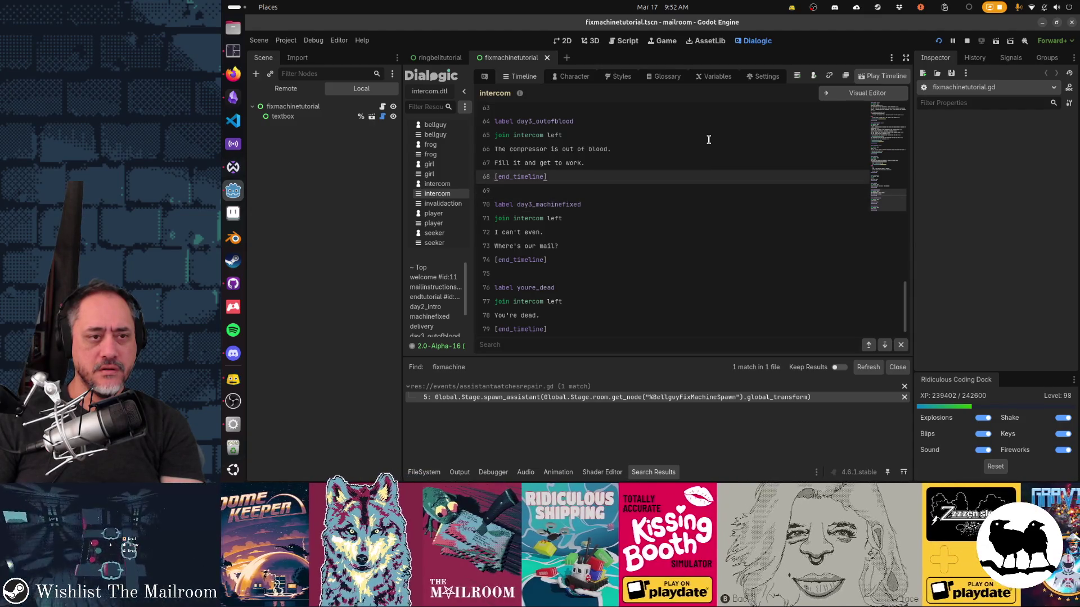
key("ctrl+v")
key("Up")
key("Up")
key("Up")
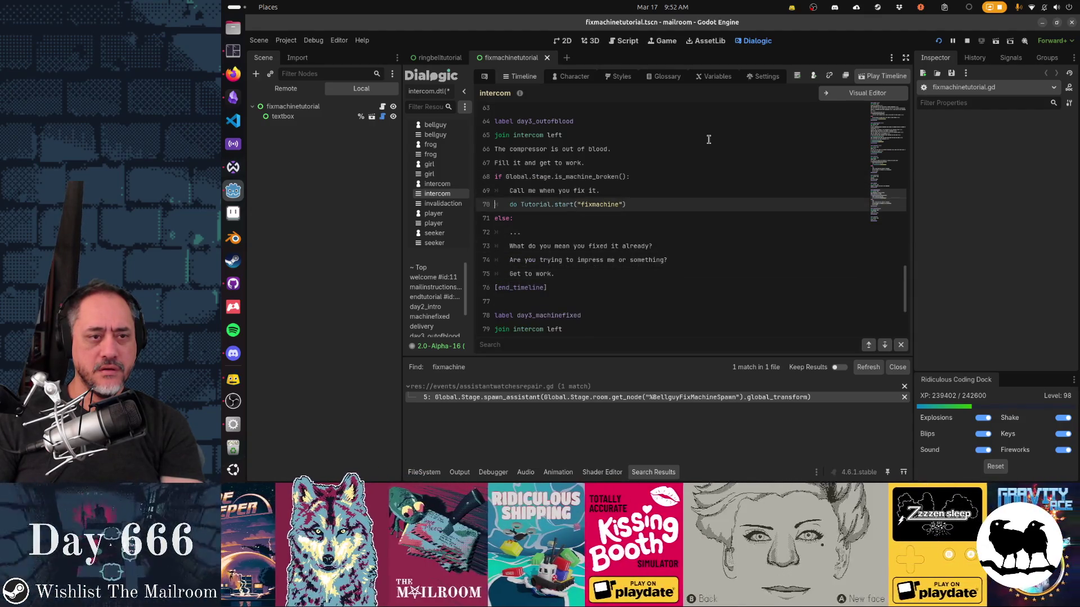
key("shift+Up")
key("Delete")
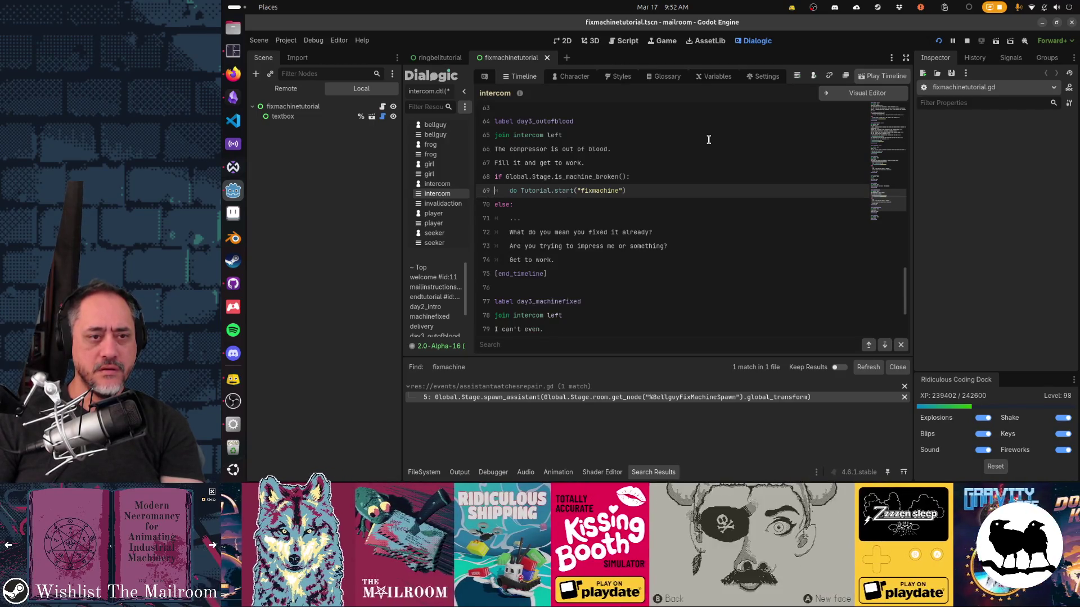
Step: Review the pasted else branch lines and compare them with the day2_intro dialogue
key("Up")
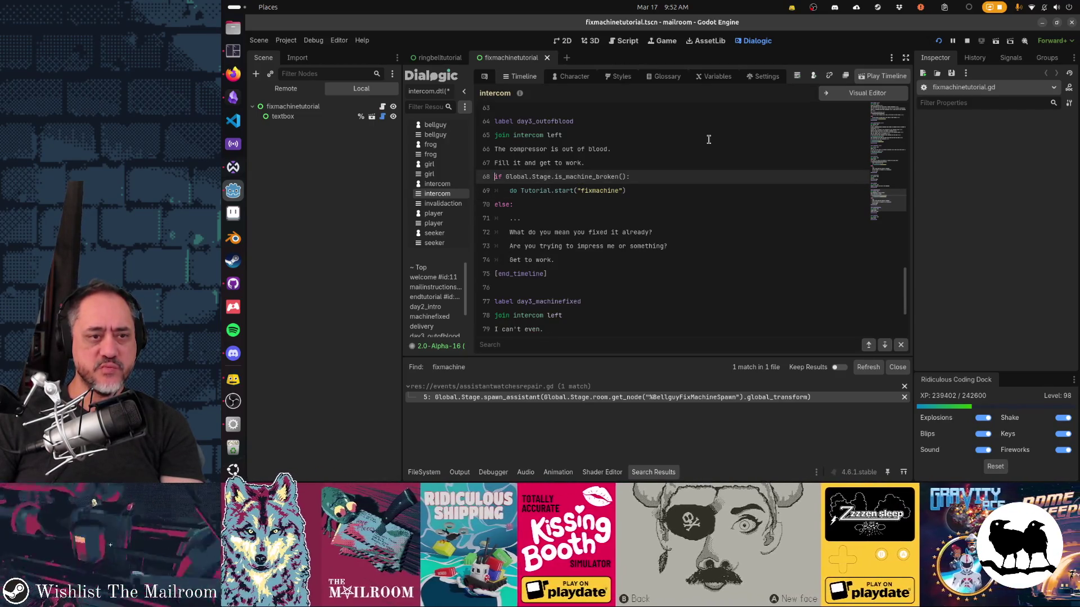
key("Down")
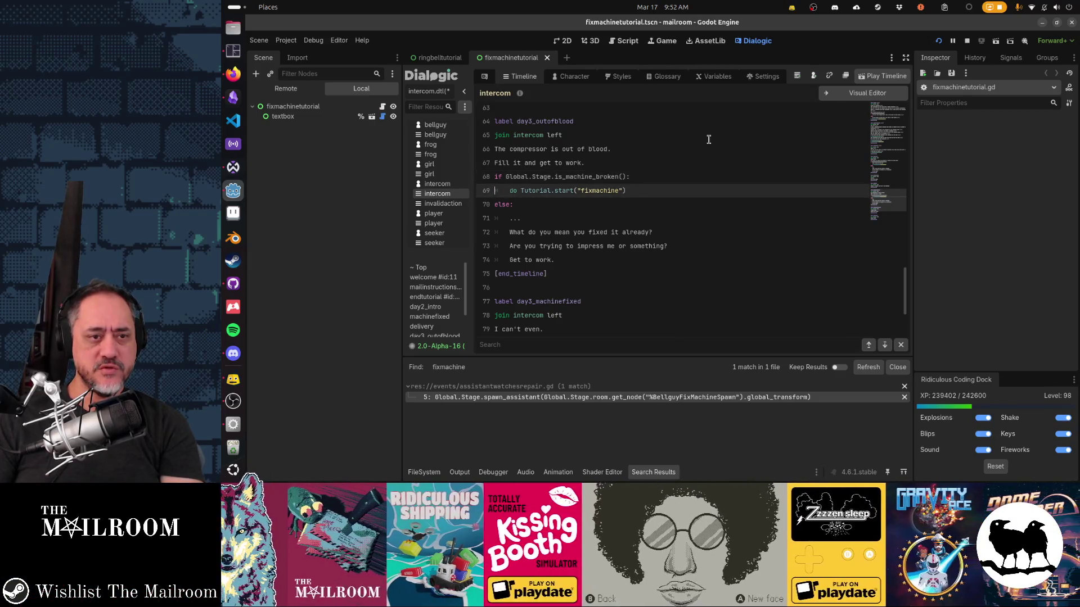
key("shift+End")
key("Down")
key("Down")
key("Down")
key("Down")
key("Down")
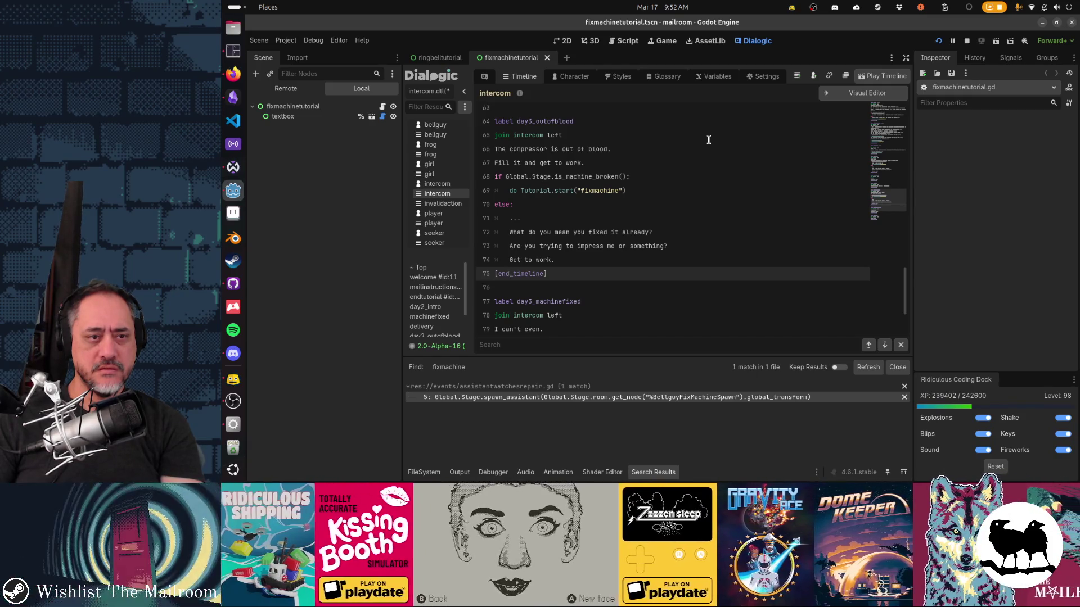
key("Up")
key("Up")
key("Up")
key("Down")
key("Down")
key("Down")
key("Up")
key("Up")
key("Up")
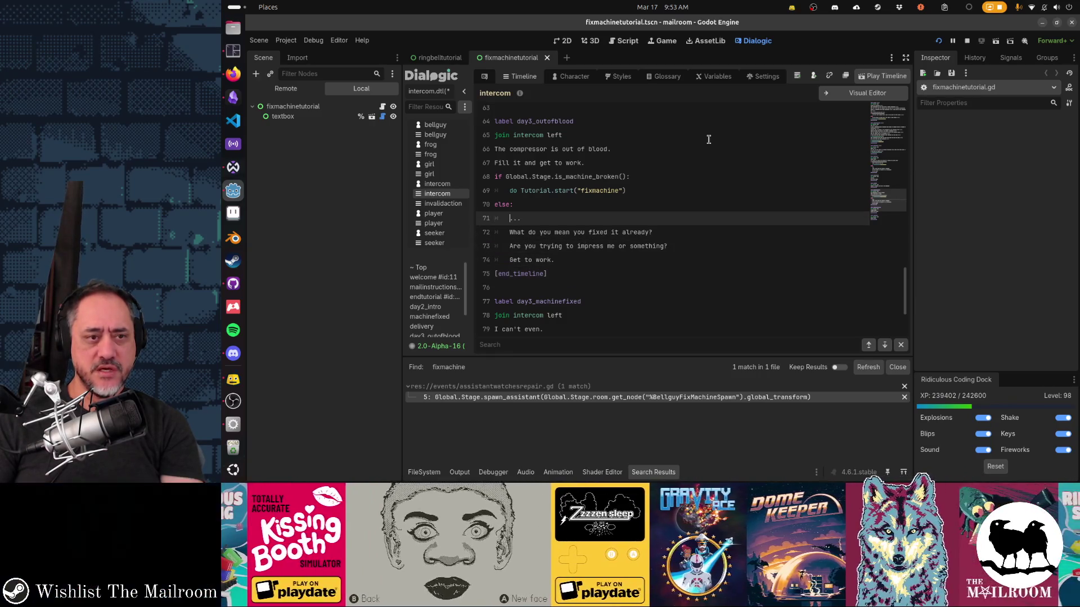
key("Down")
key("Down")
key("Up")
key("Up")
key("Up")
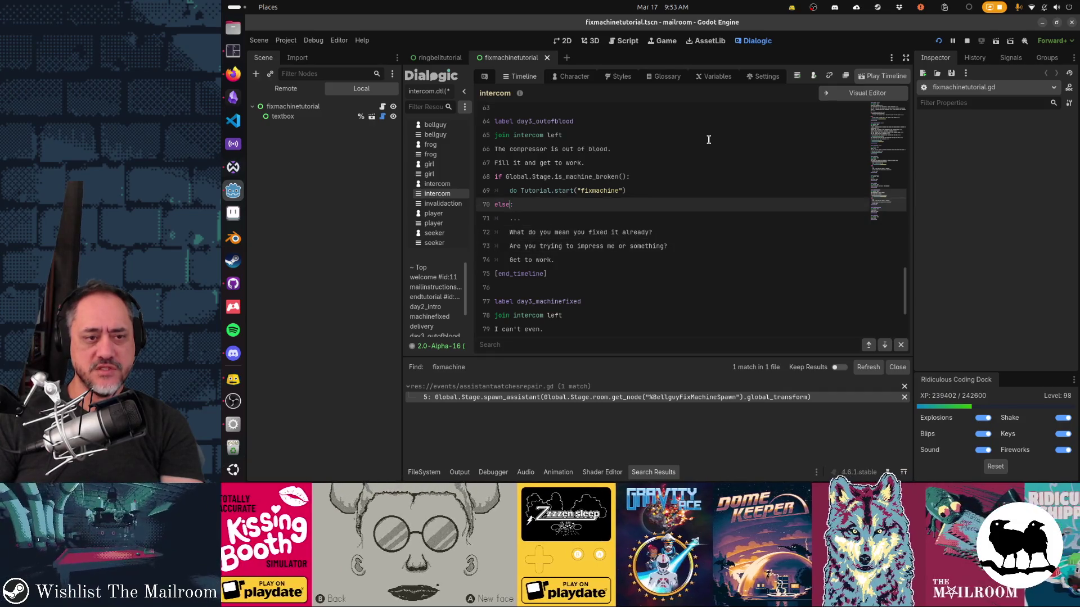
key("Down")
key("Down")
key("Up")
key("Page_Up")
key("Page_Up")
key("Down")
key("Down")
key("Down")
key("Down")
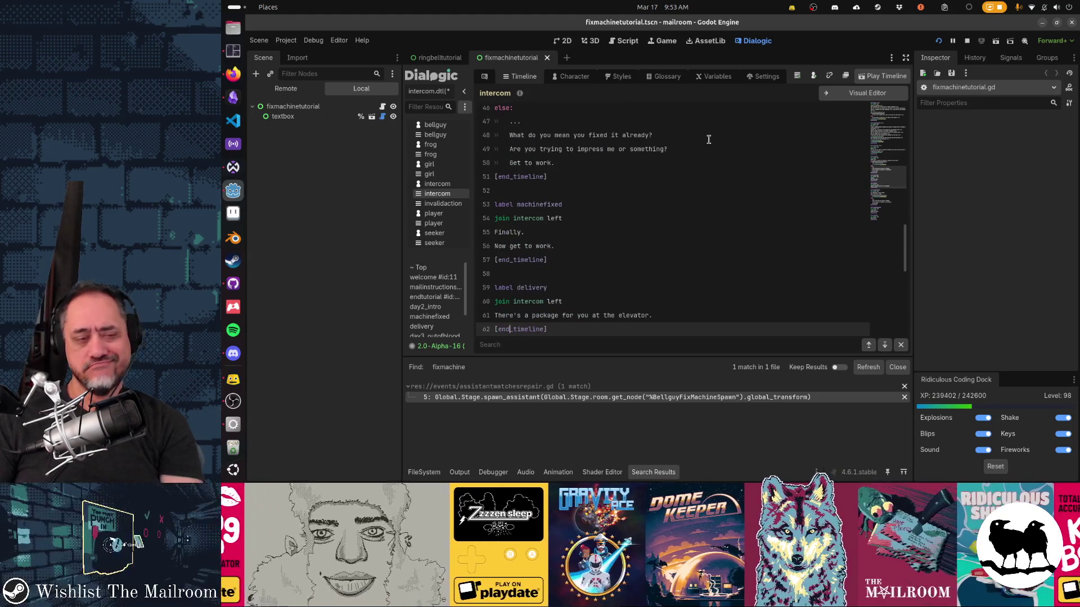
key("Up")
key("Up")
key("Up")
key("Up")
key("Up")
key("Up")
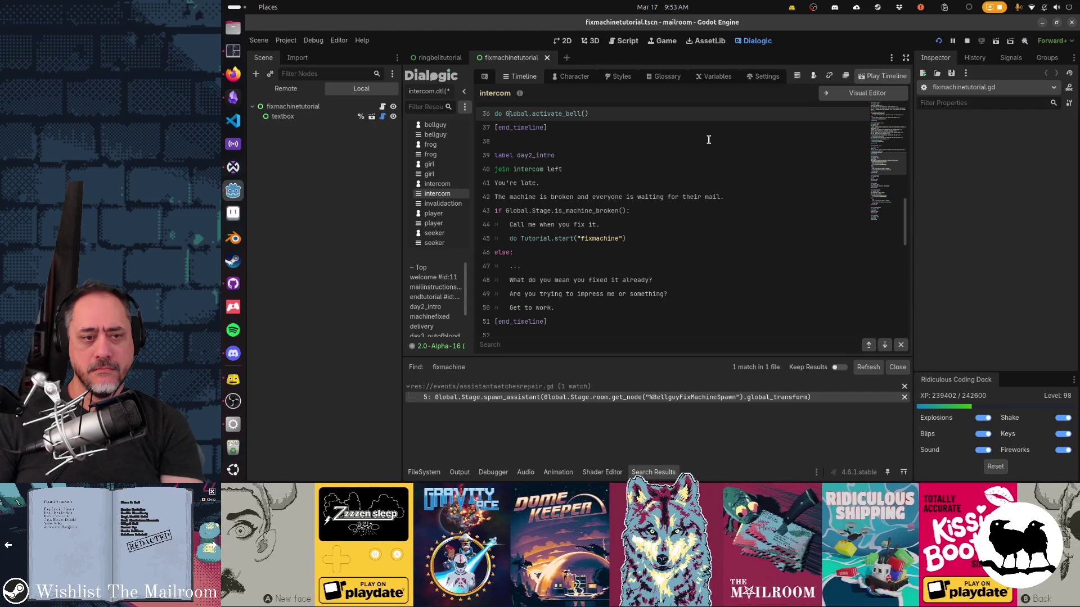
Step: Save intercom.dtl with the new day3_outofblood machine-broken branch
key("Down")
key("Down")
key("Down")
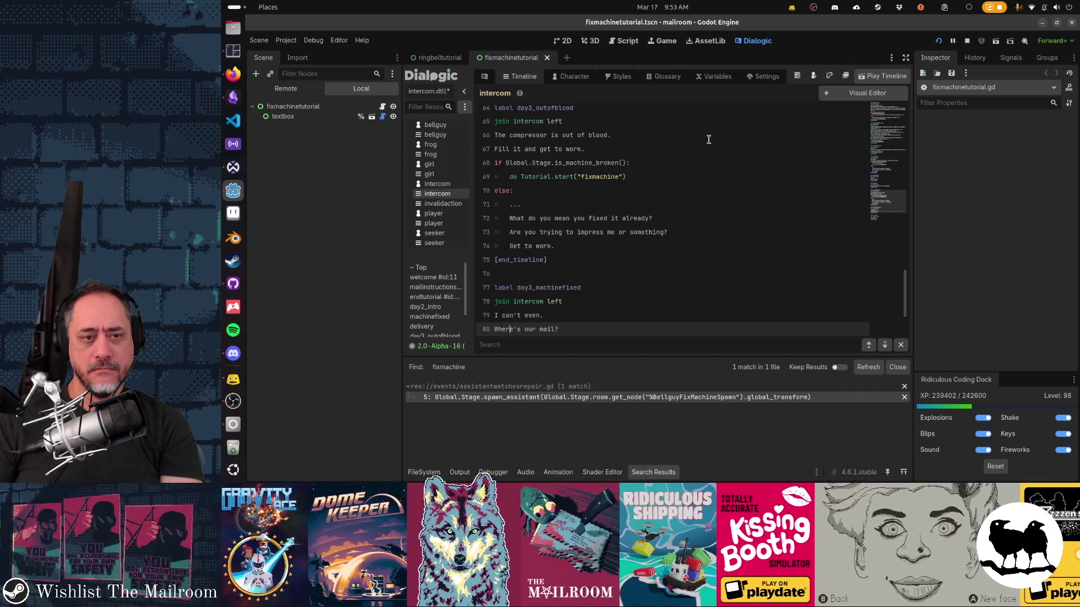
key("ctrl+v")
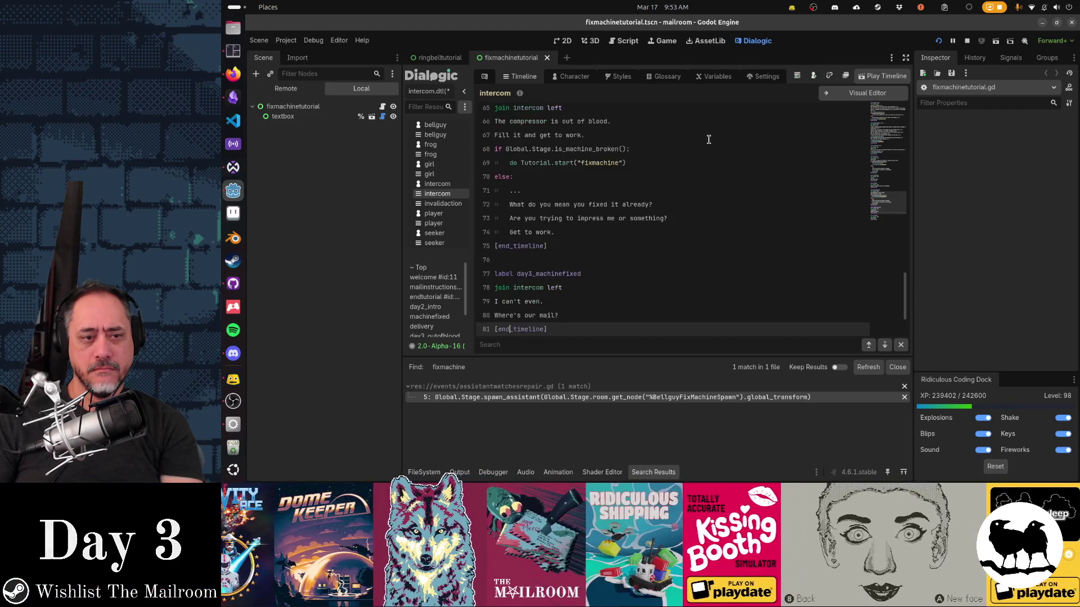
key("alt+Tab")
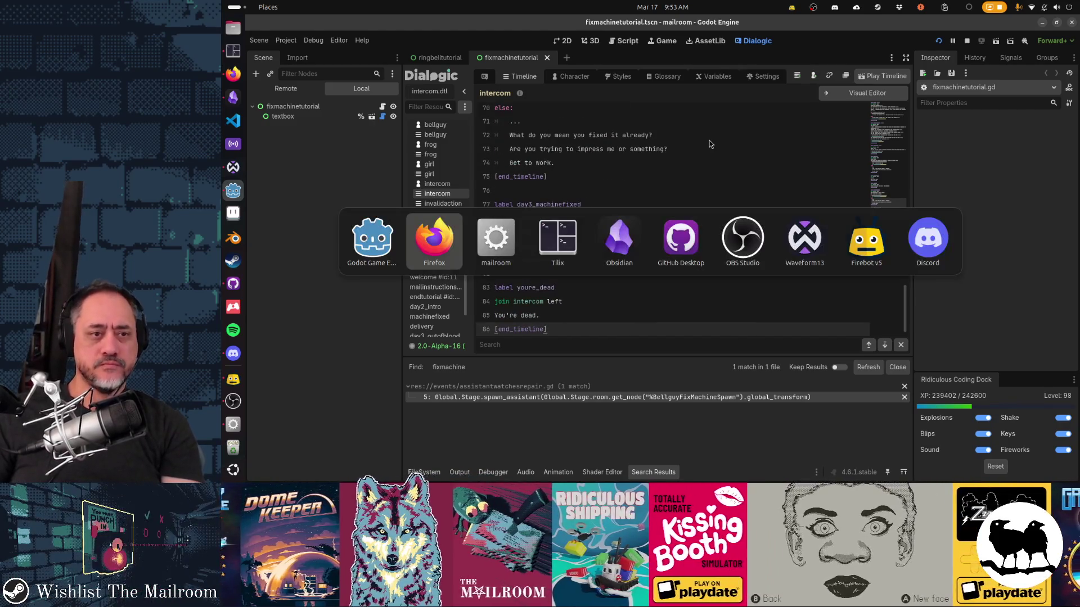
Step: Return to the Godot editor and look over the day3_outofblood is_machine_broken() branch
key("Escape")
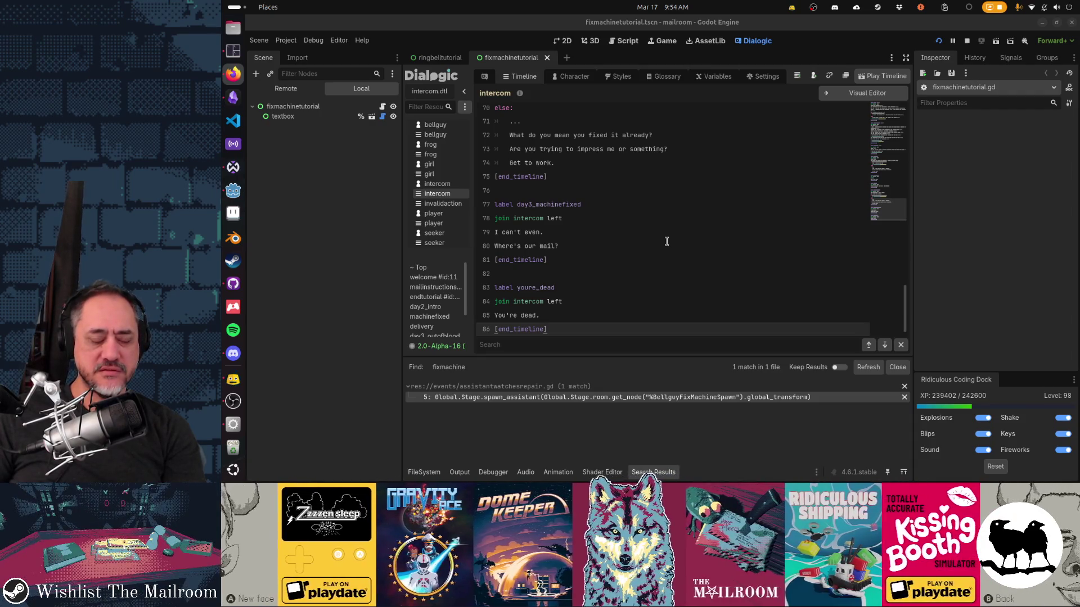
key("alt+Tab")
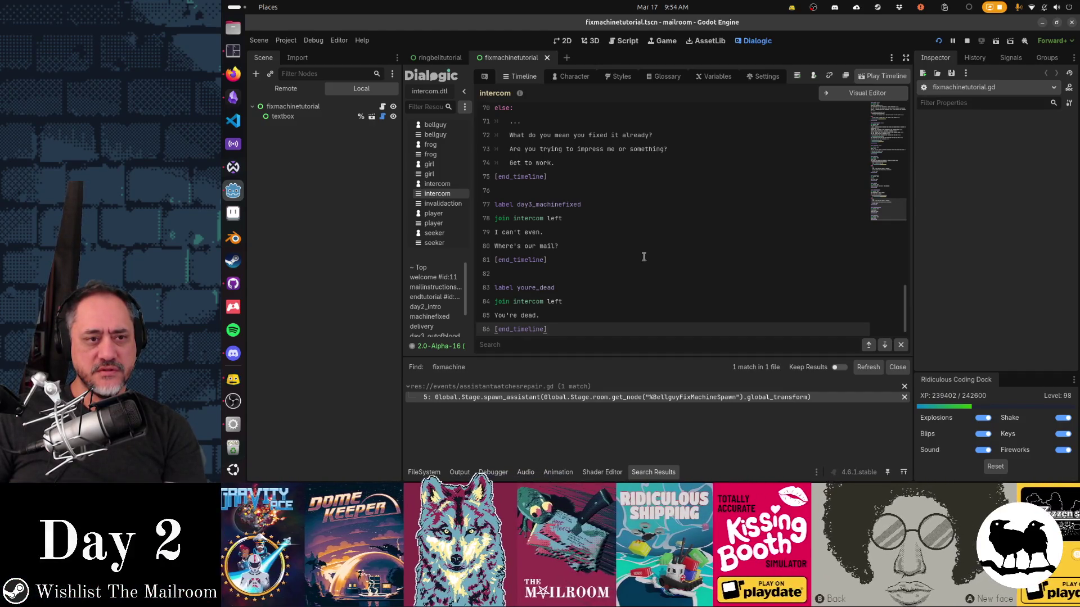
scroll(644, 256, "up", 5)
scroll(644, 256, "up", 5)
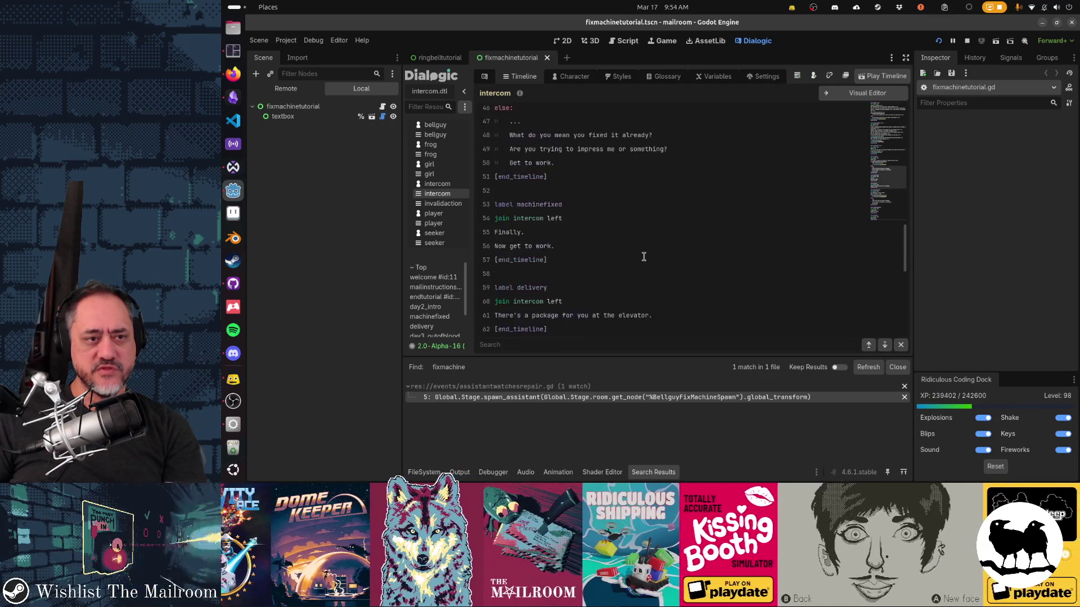
scroll(644, 256, "down", 8)
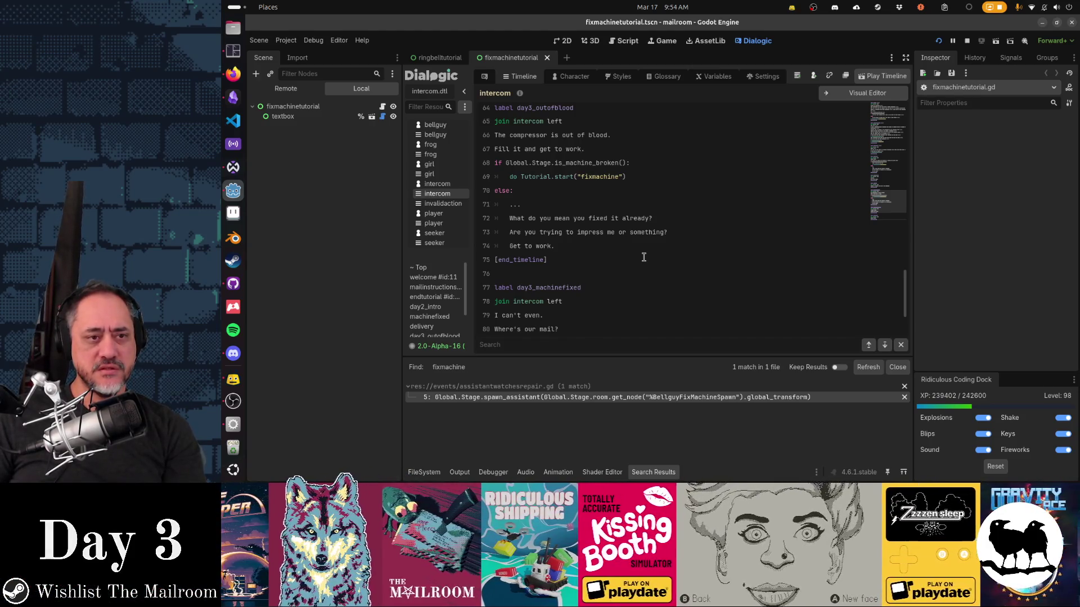
key("alt+Tab")
key("alt+Tab")
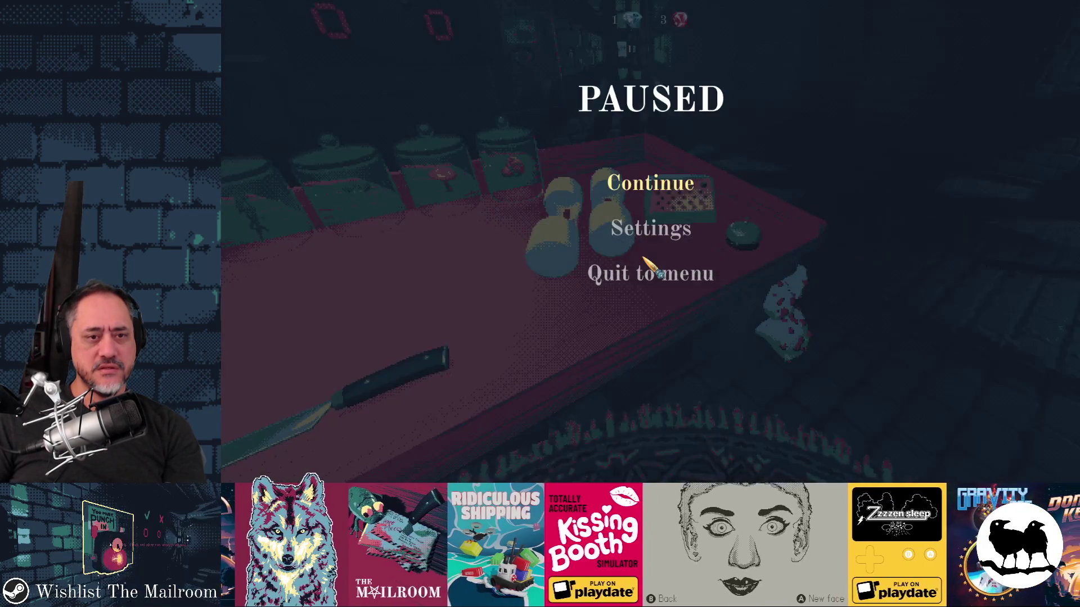
Step: Resume The Mailroom, restart it with 'reload' in the developer console, then close it with F8
left_click(652, 189)
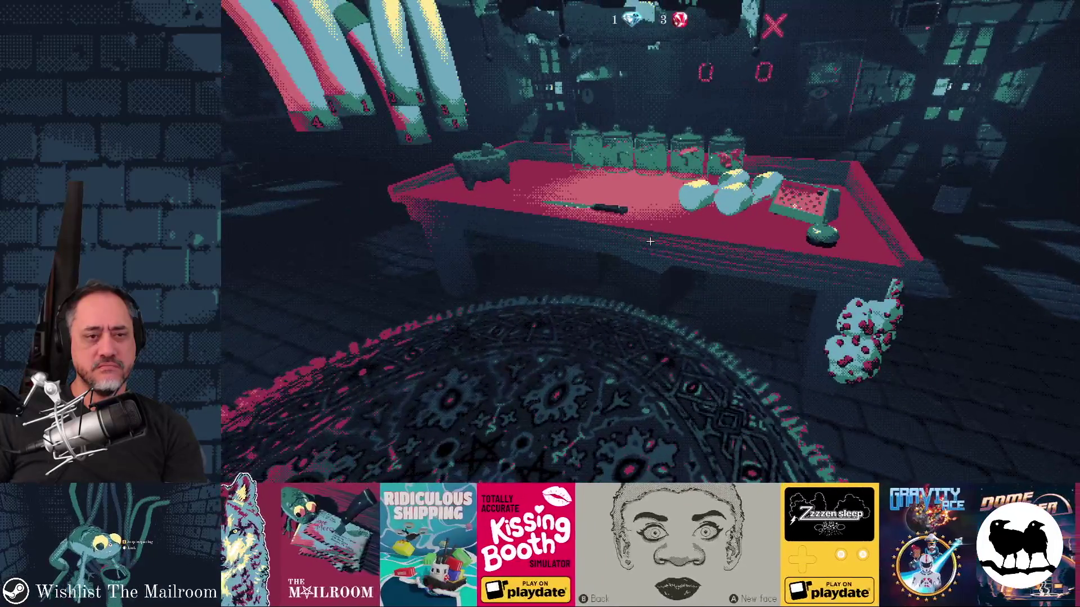
key("grave")
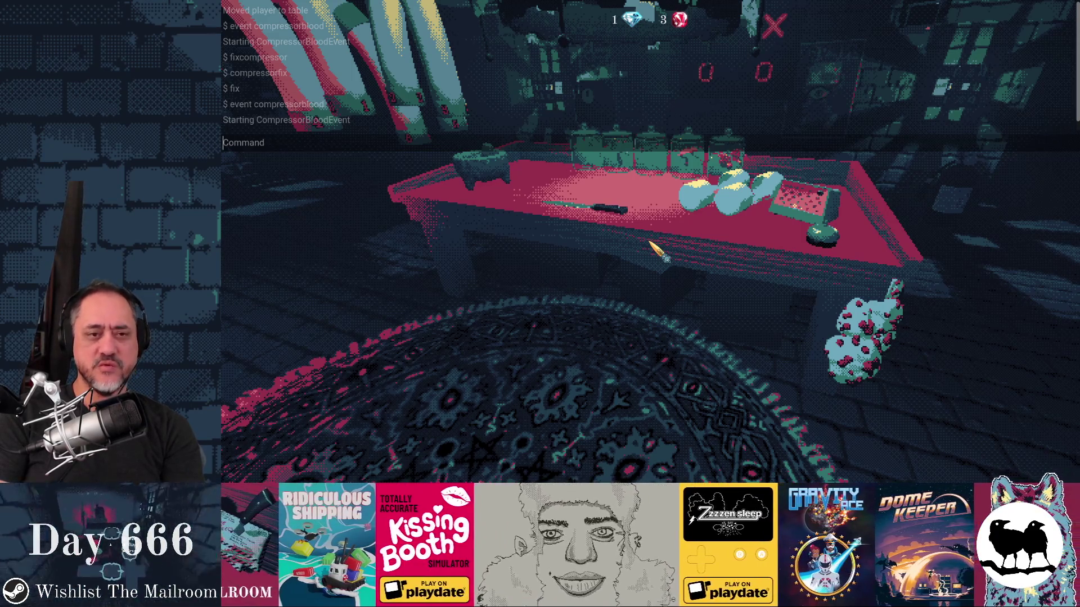
type("reload")
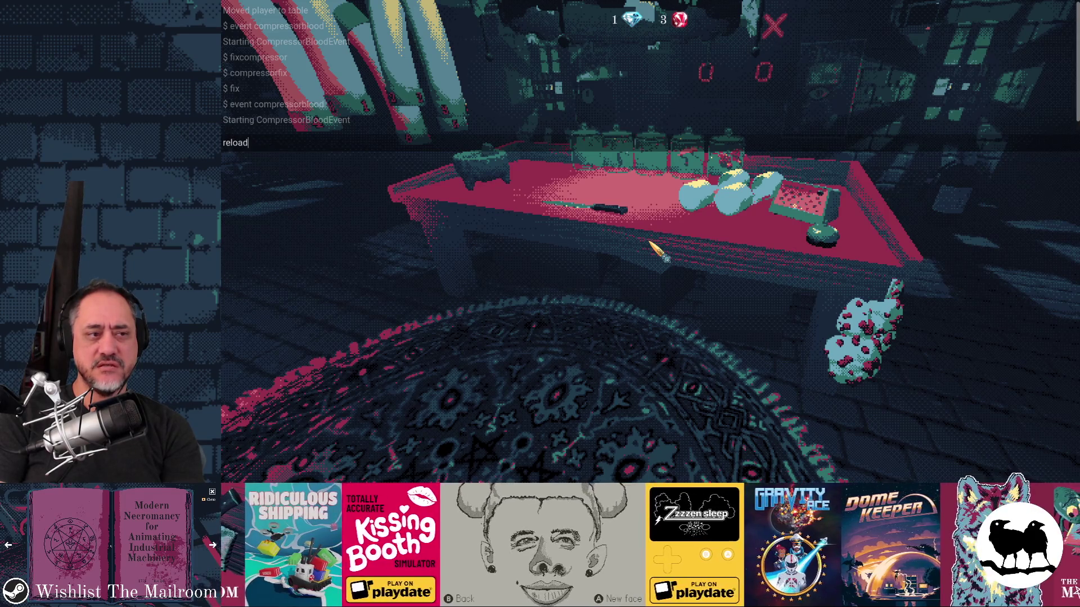
type("d")
key("Return")
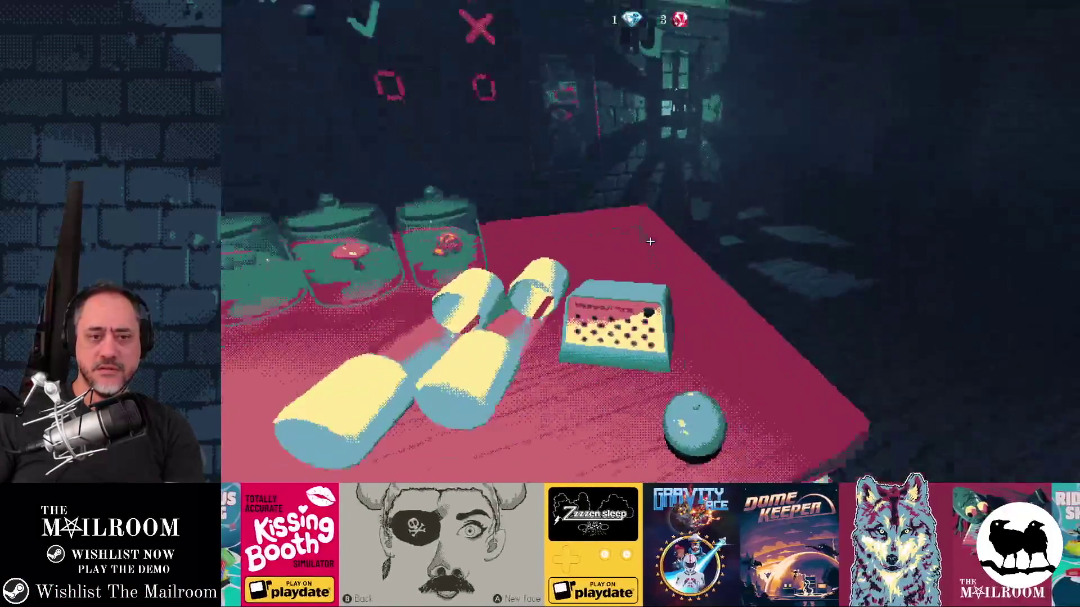
mouse_move(651, 241)
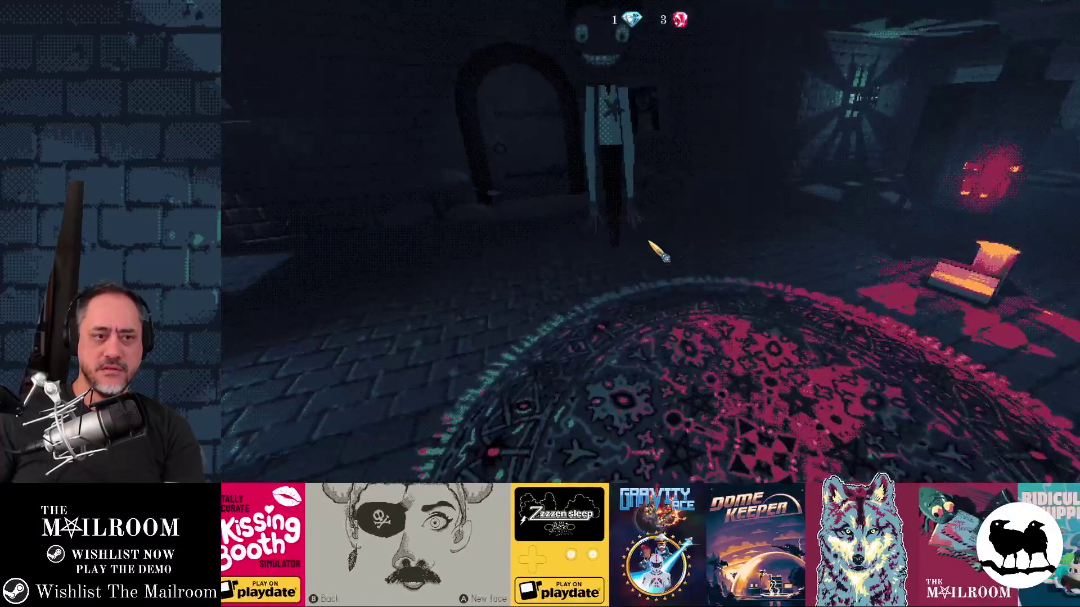
key("F8")
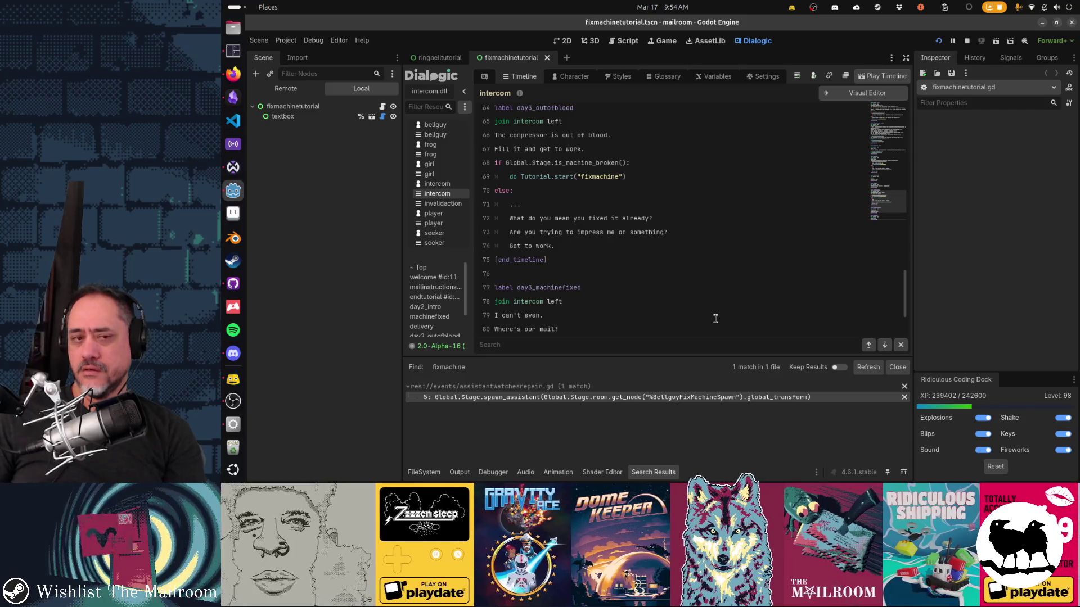
Step: Bring the Godot editor forward from the Activities overview, later reopening the overview
key("alt+Tab")
key("super")
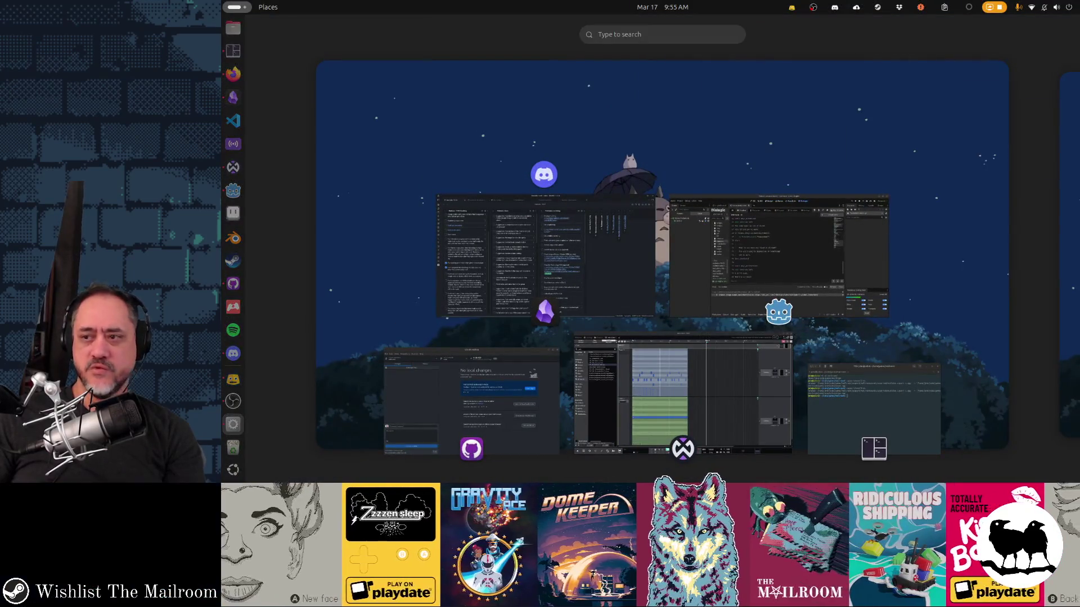
left_click(779, 264)
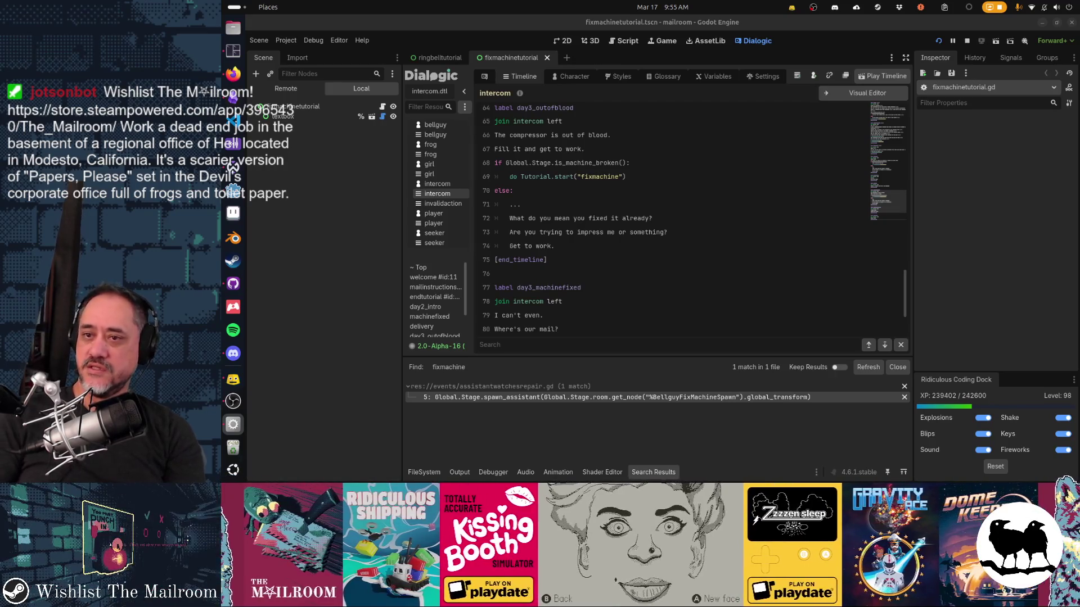
key("super")
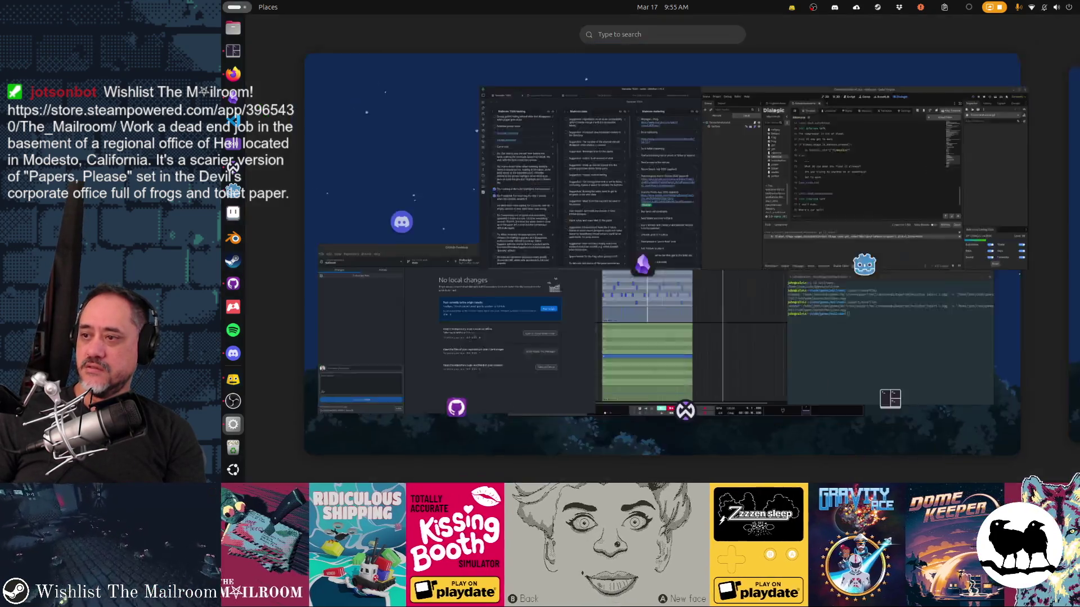
Step: In the game, put the yellow object and the held package on the table and remove the corridor crate
left_click(786, 135)
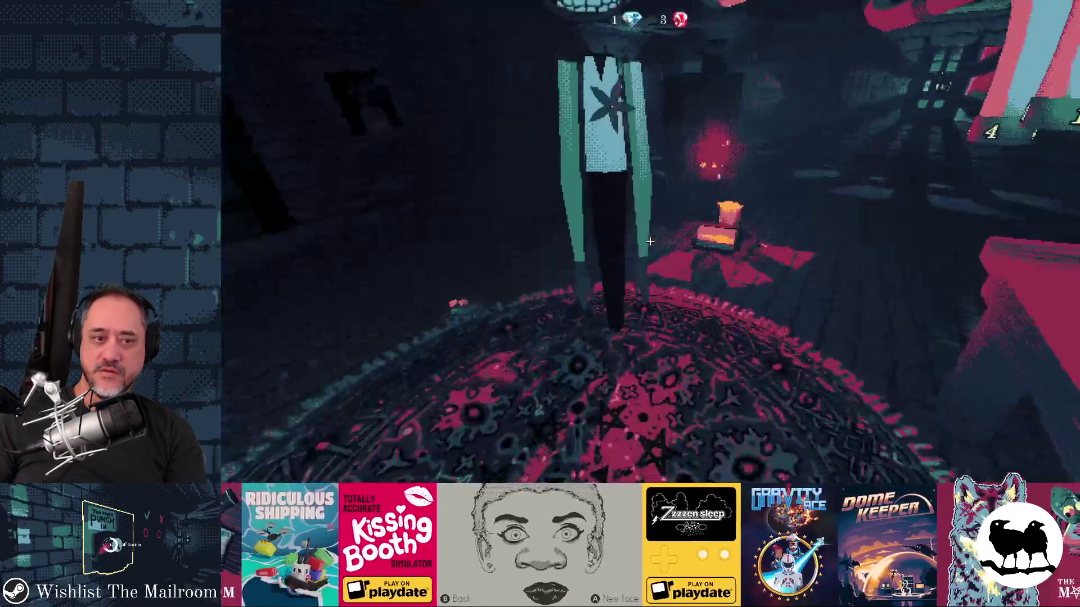
left_click(650, 241)
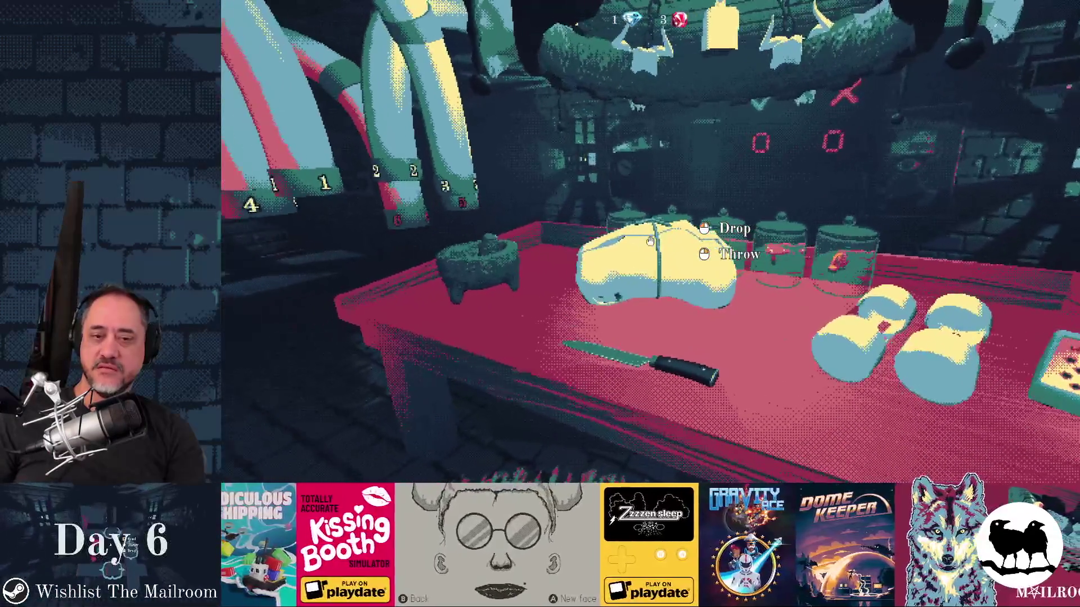
left_click(650, 241)
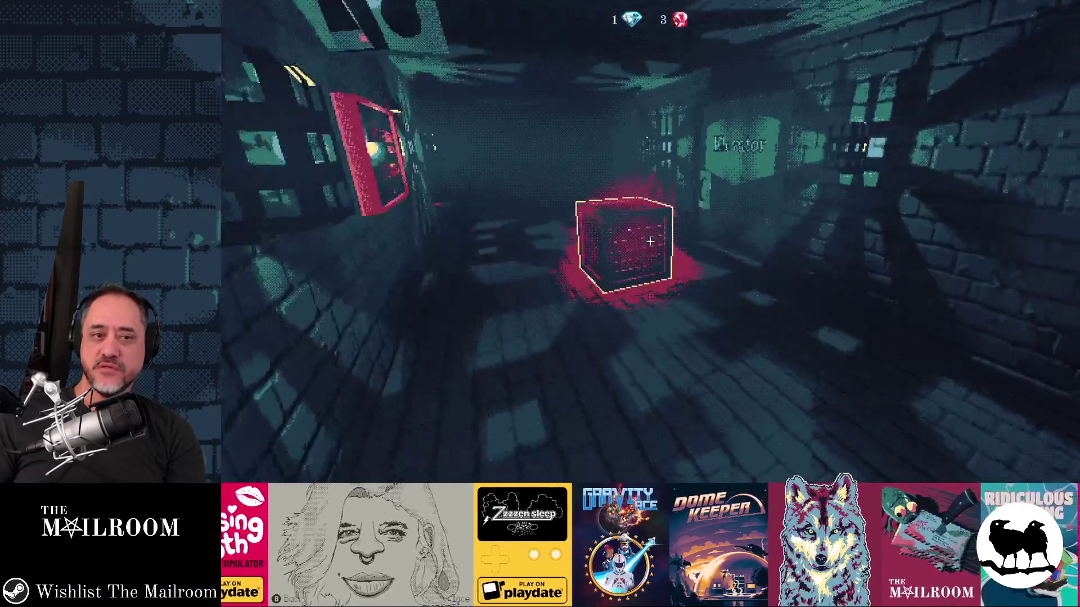
key("grave")
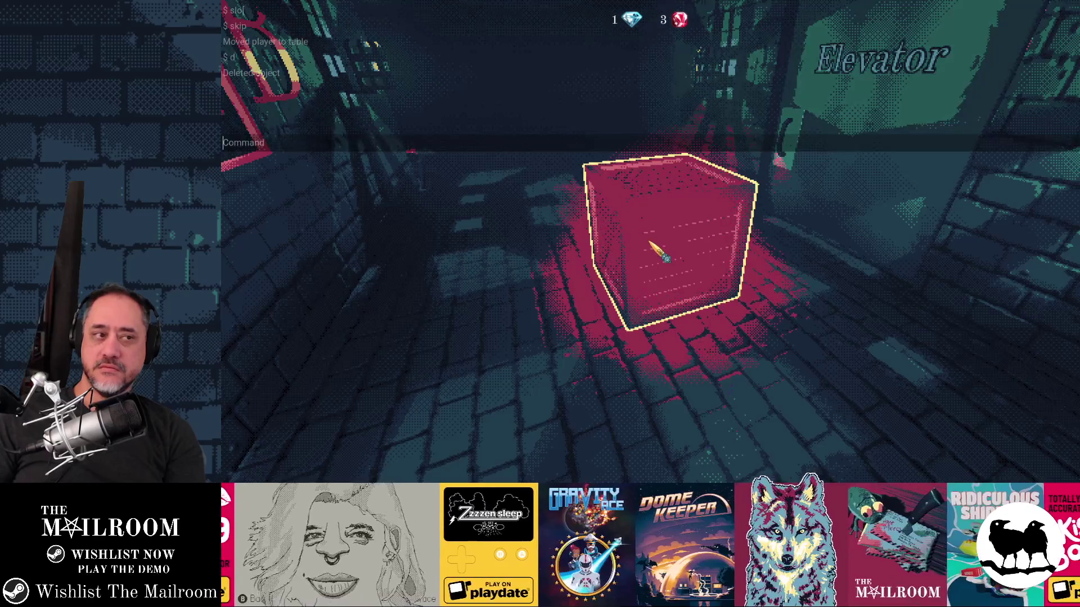
key("grave")
left_click(650, 242)
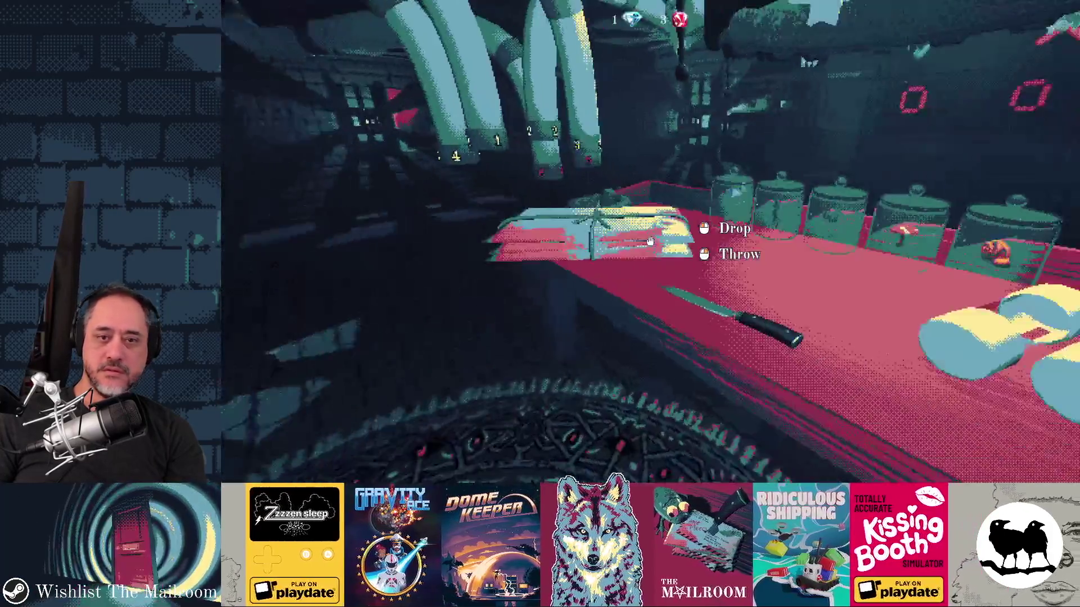
left_click(650, 241)
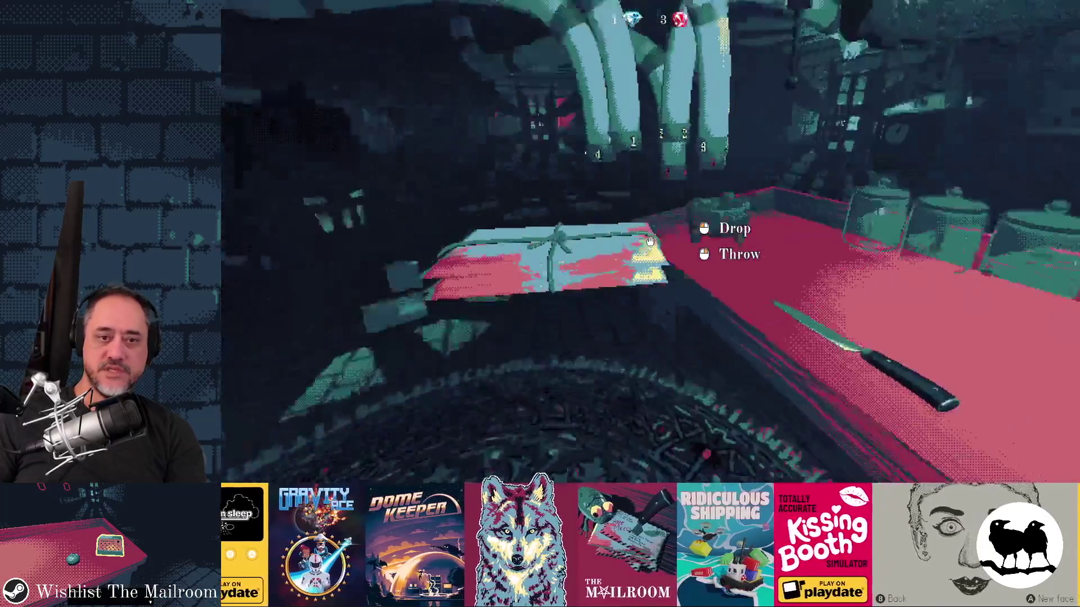
Step: Run 'event compressorblood' in the console and walk down the corridor to repair the red machine
key("w")
type("event compressor")
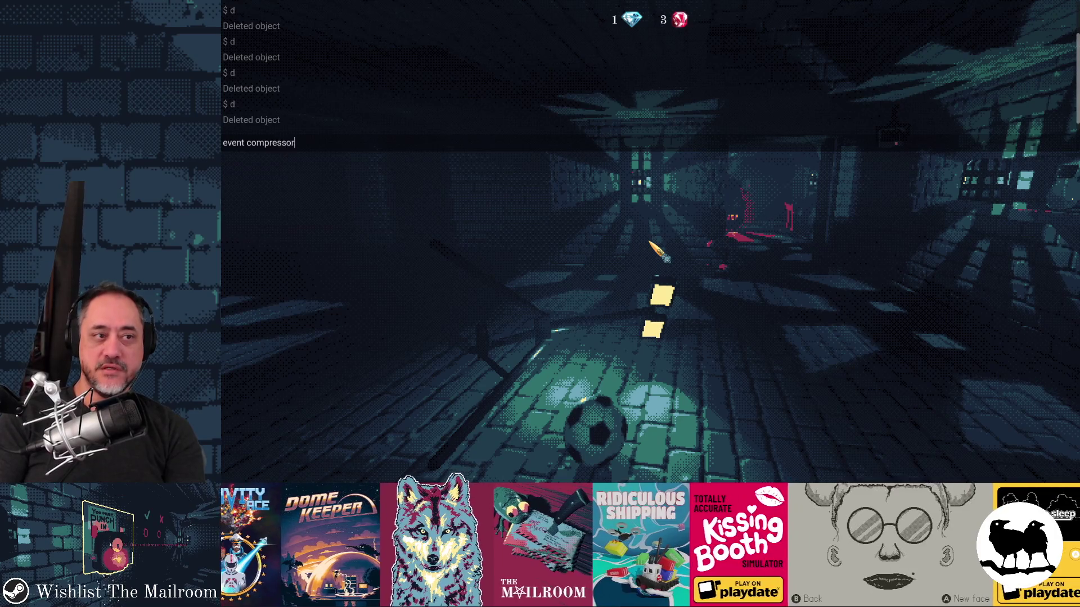
type("blood")
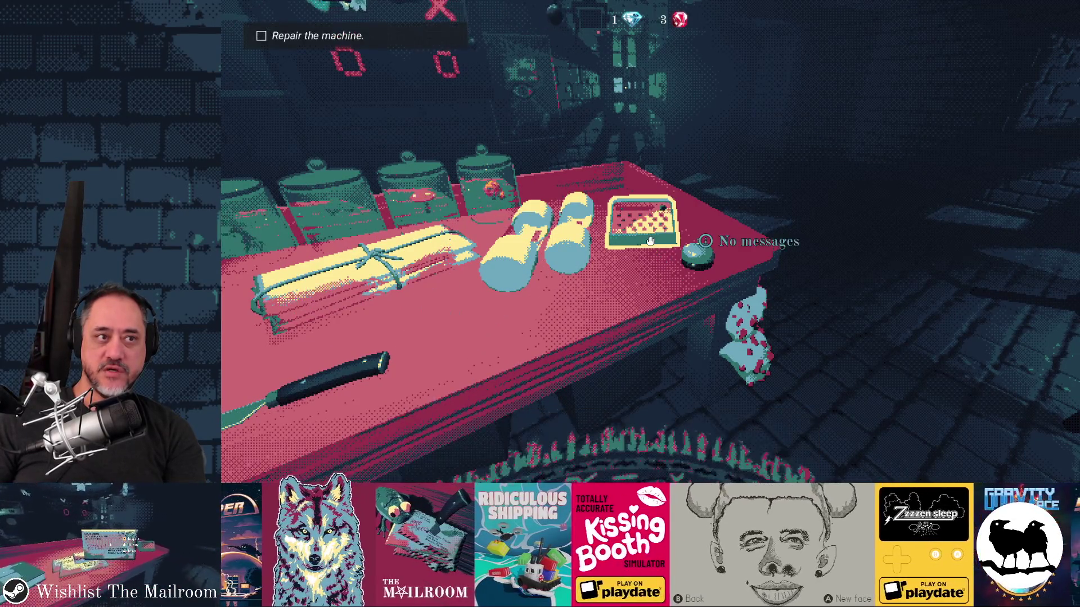
key("w")
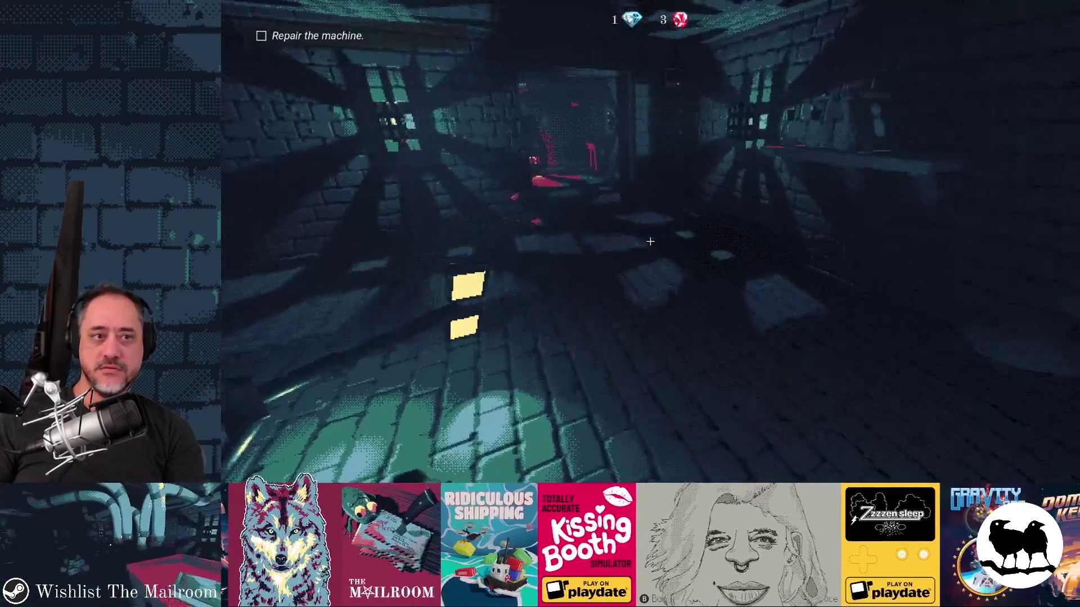
key("w")
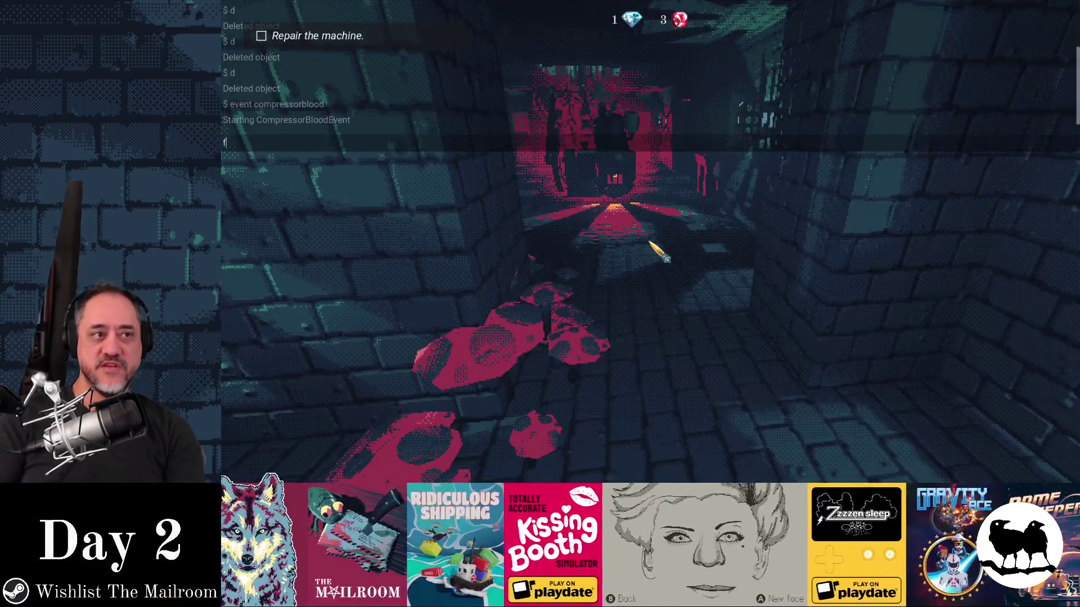
key("w")
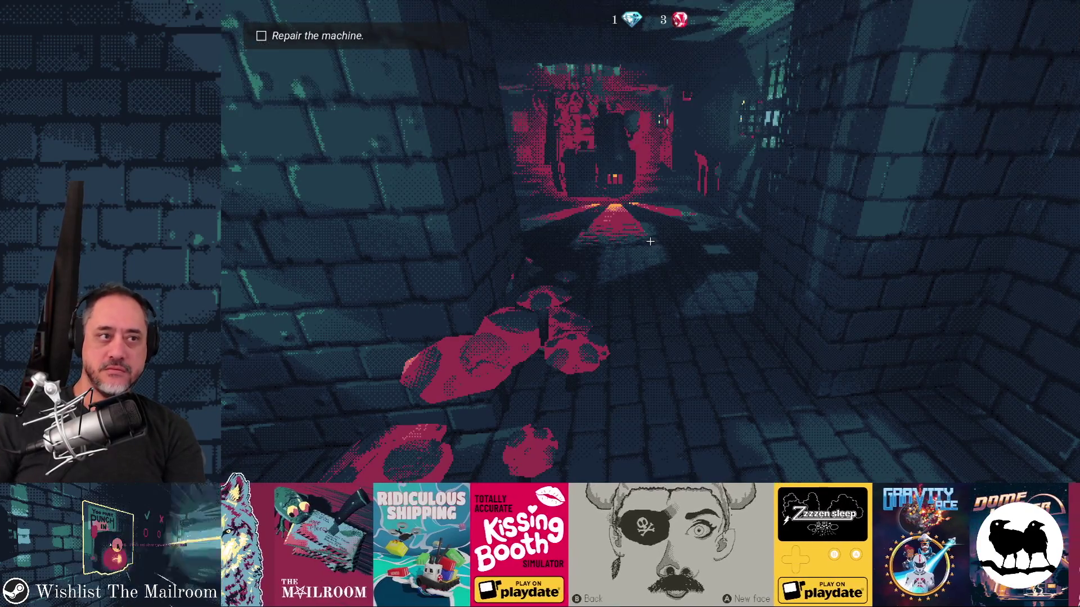
key("w")
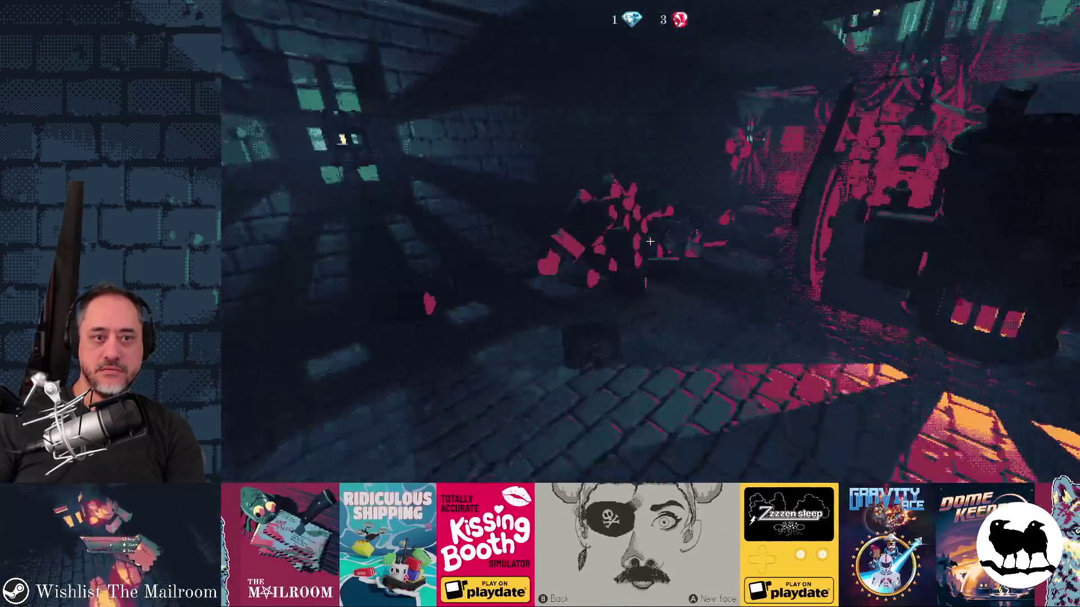
key("w")
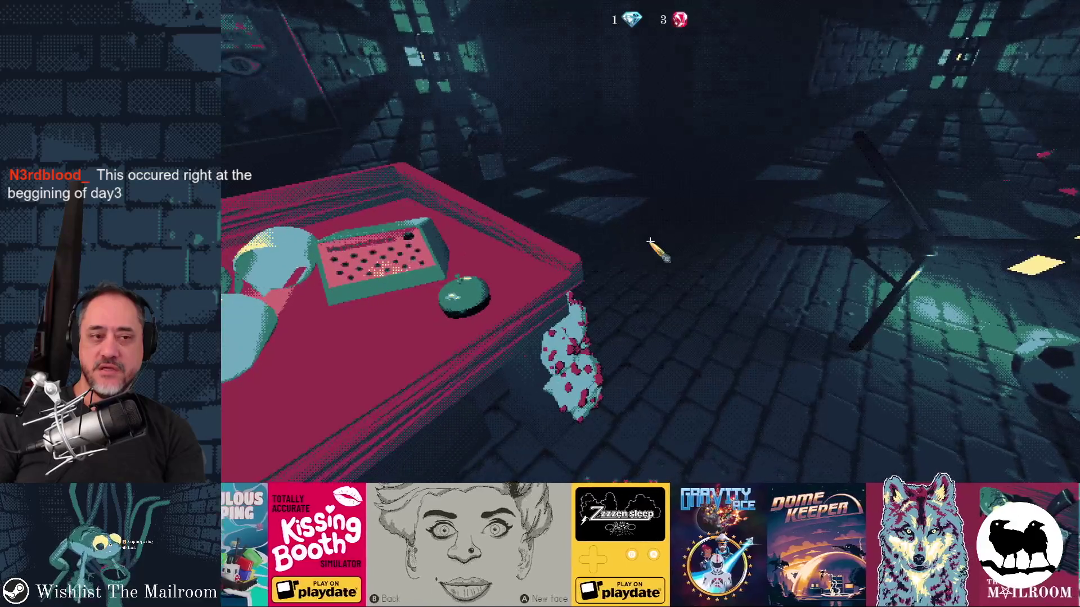
Step: Run the compressorblood event from the developer console
key("grave")
type("event compressorblo")
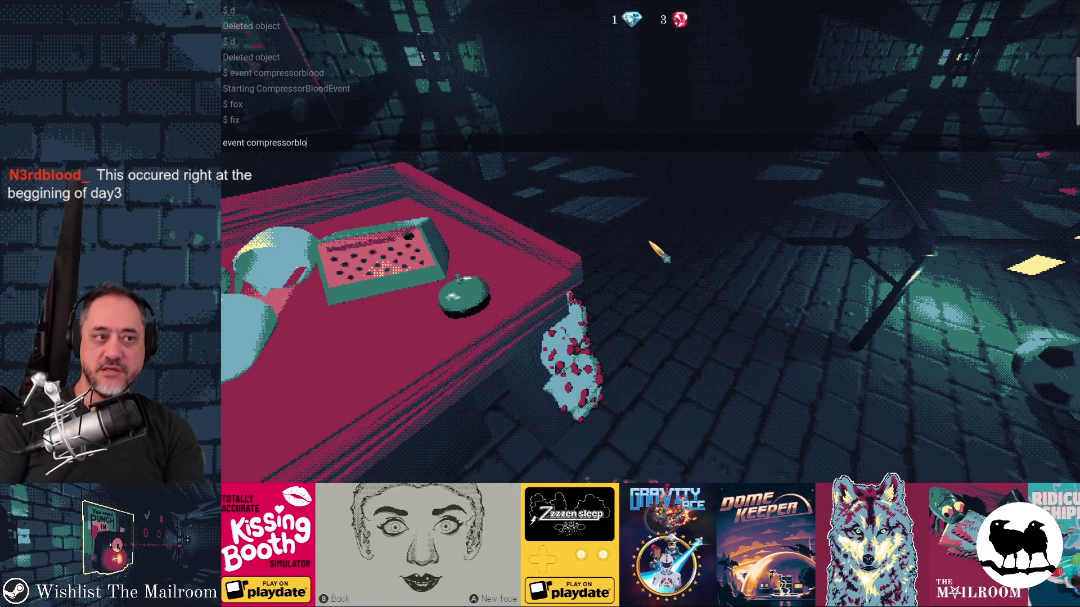
key("Return")
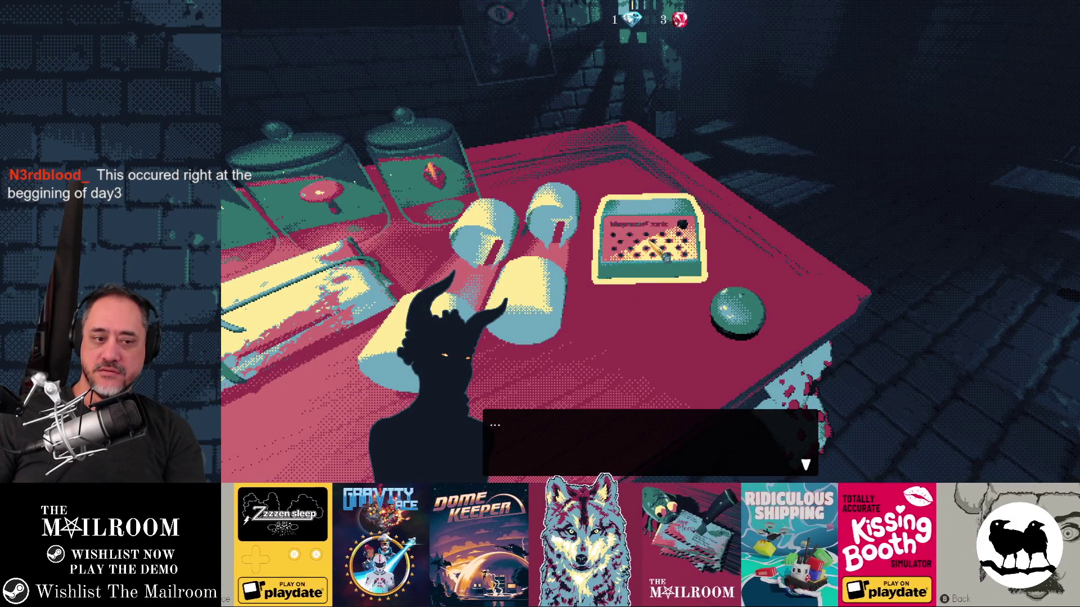
Step: Advance the intercom dialogue to 'Get to work.' and exit to the Godot editor with F8
key("space")
key("space")
key("space")
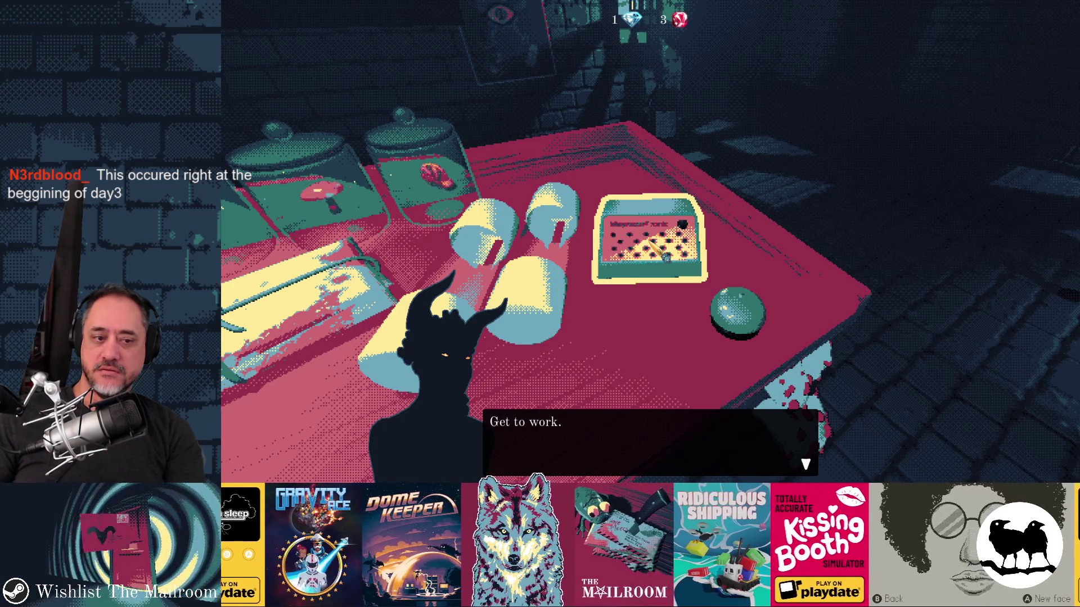
key("space")
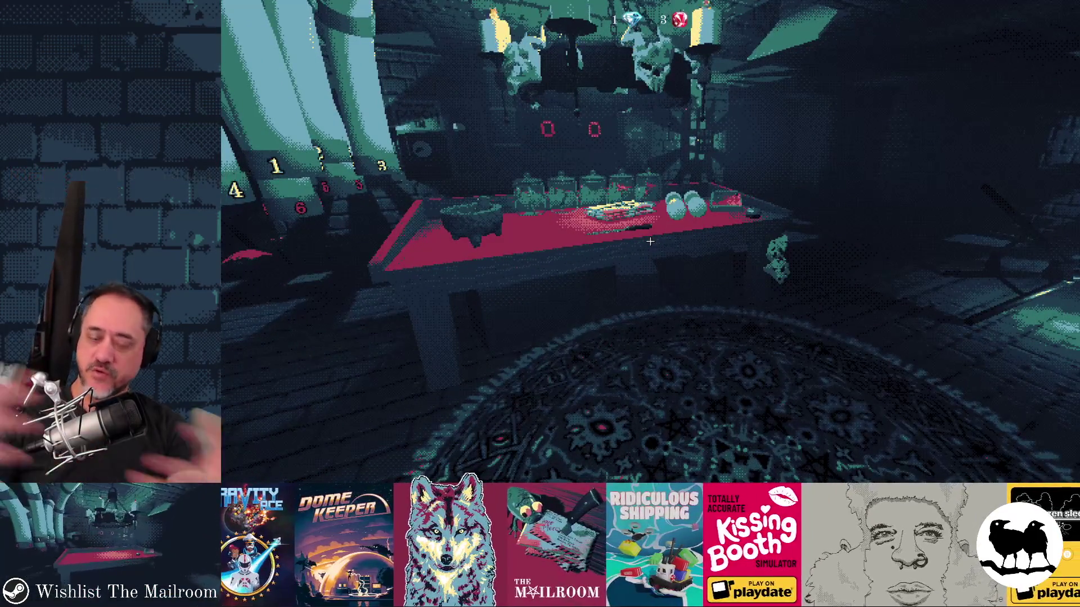
key("F8")
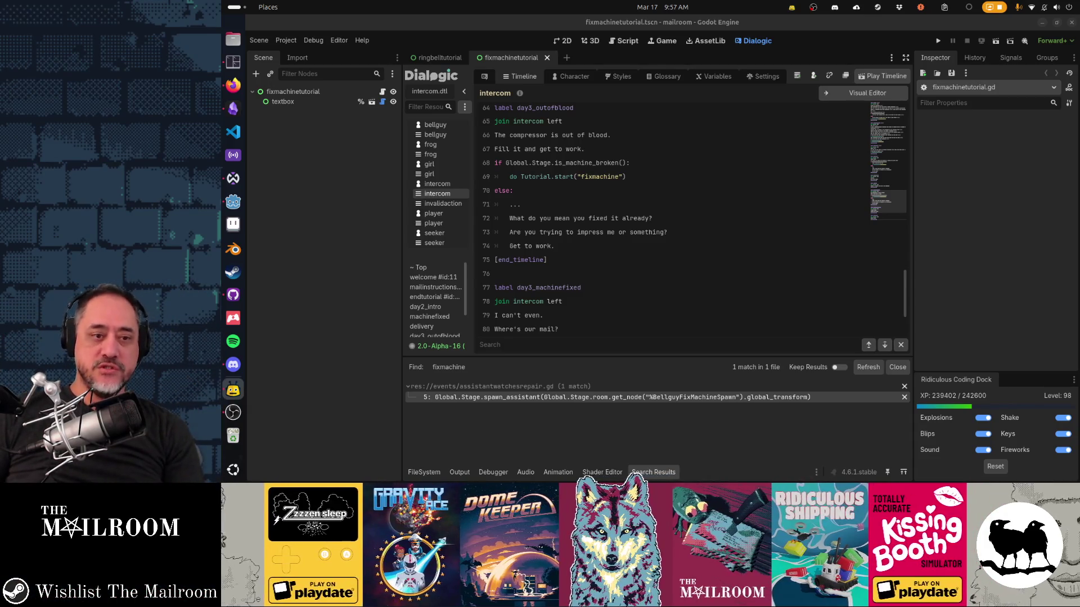
Step: In GitHub Desktop, view the diffs for fixmachinetutorial.gd and fixmachinetutorial.tscn
key("alt+Tab")
key("alt+Tab")
key("alt+Tab")
key("alt+Tab")
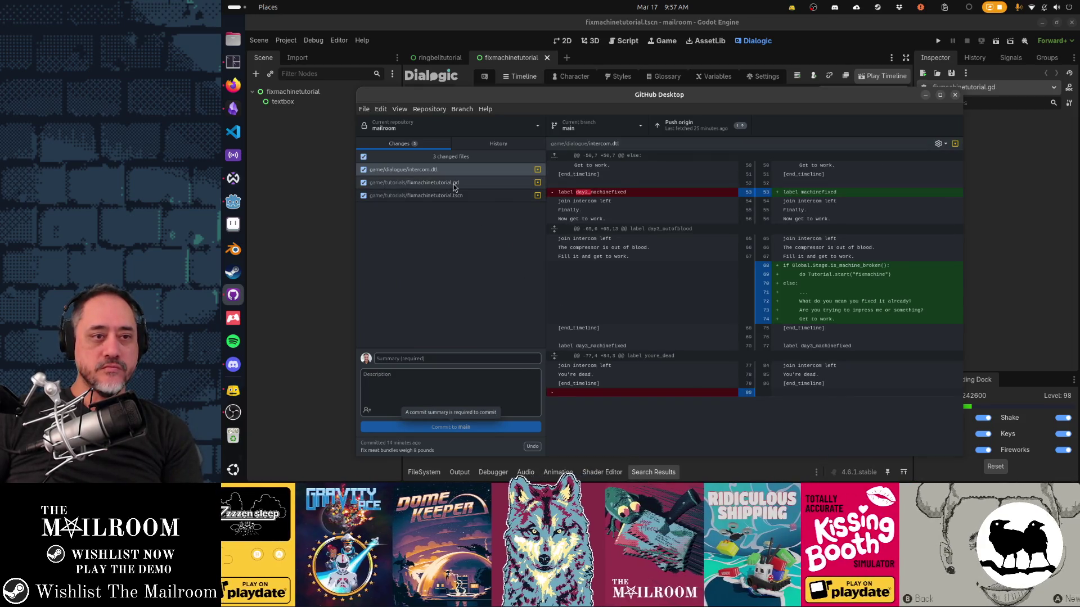
left_click(455, 185)
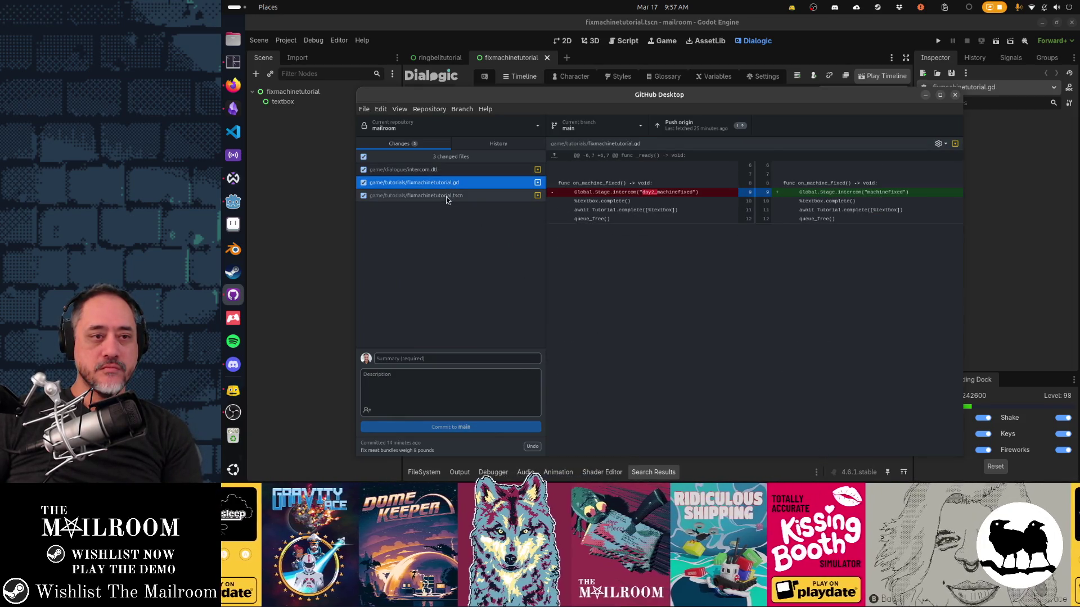
left_click(447, 197)
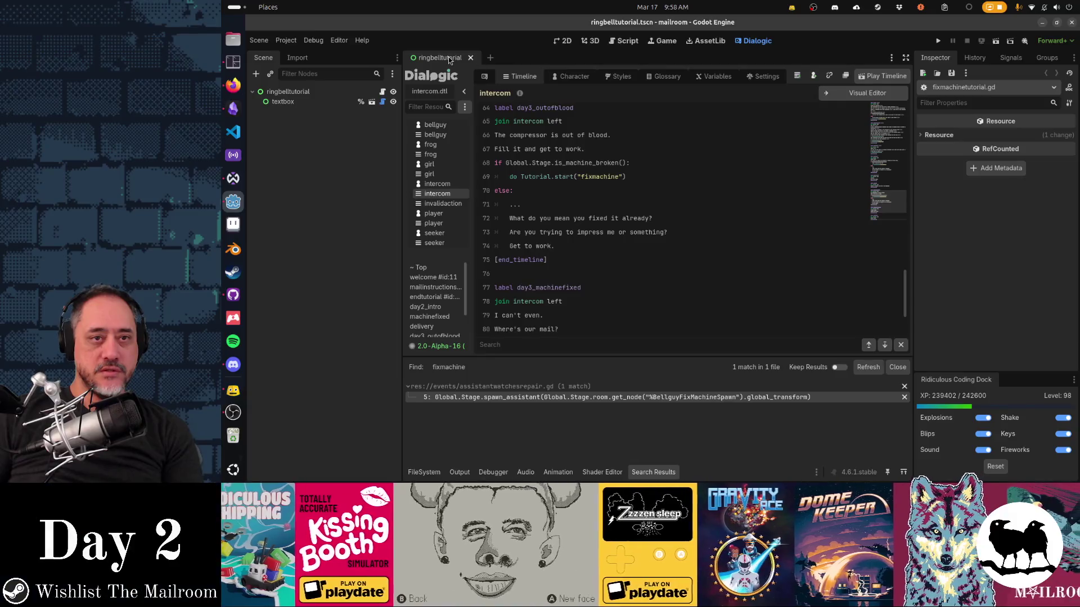
Step: Close the ringbelltutorial scene and the fixmachinetutorial and assistantwatchesrepair scripts, then switch to Obsidian
left_click(615, 46)
middle_click(444, 58)
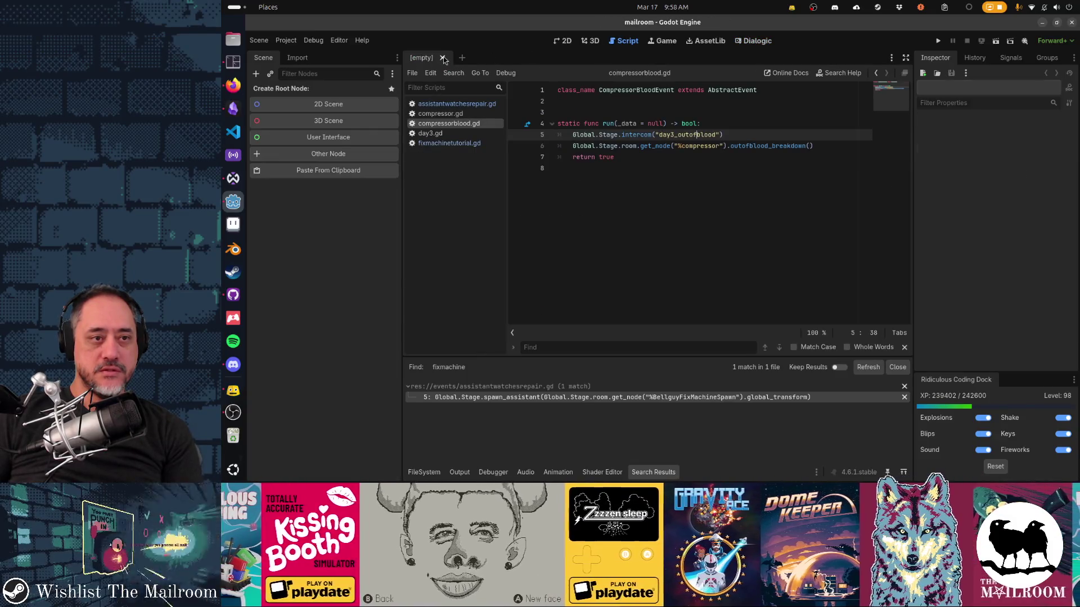
middle_click(449, 144)
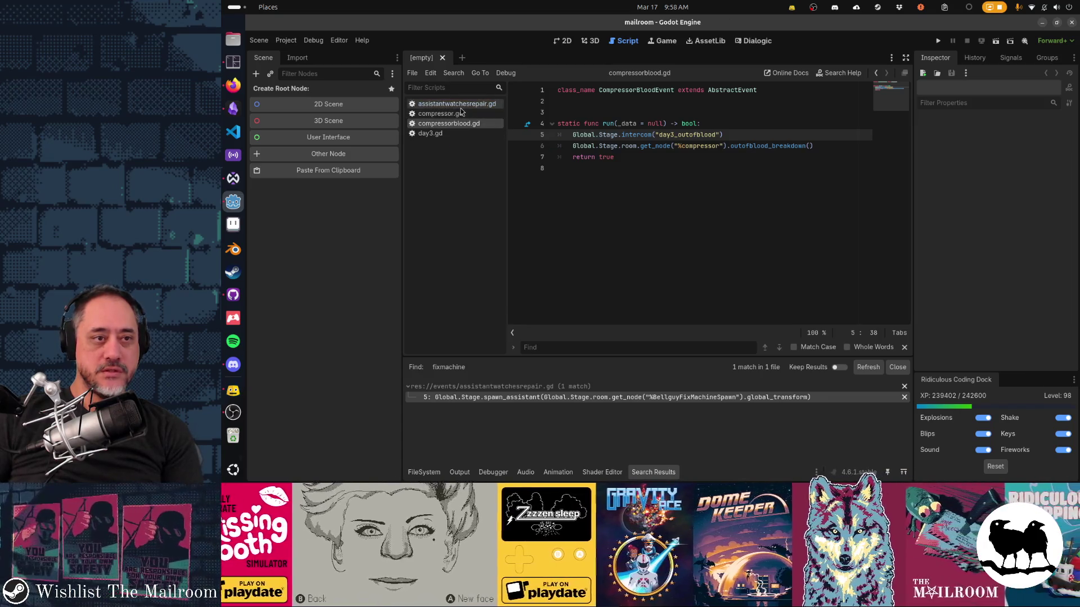
middle_click(460, 107)
key("alt+Tab")
key("alt+Tab")
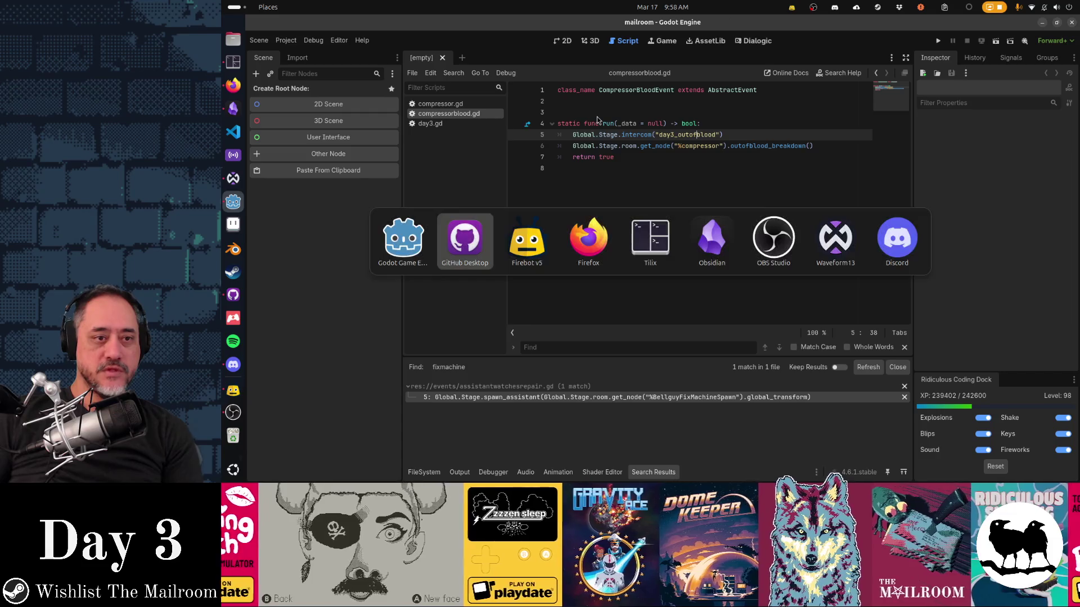
key("alt+Tab")
key("alt+Tab")
key("alt+Tab")
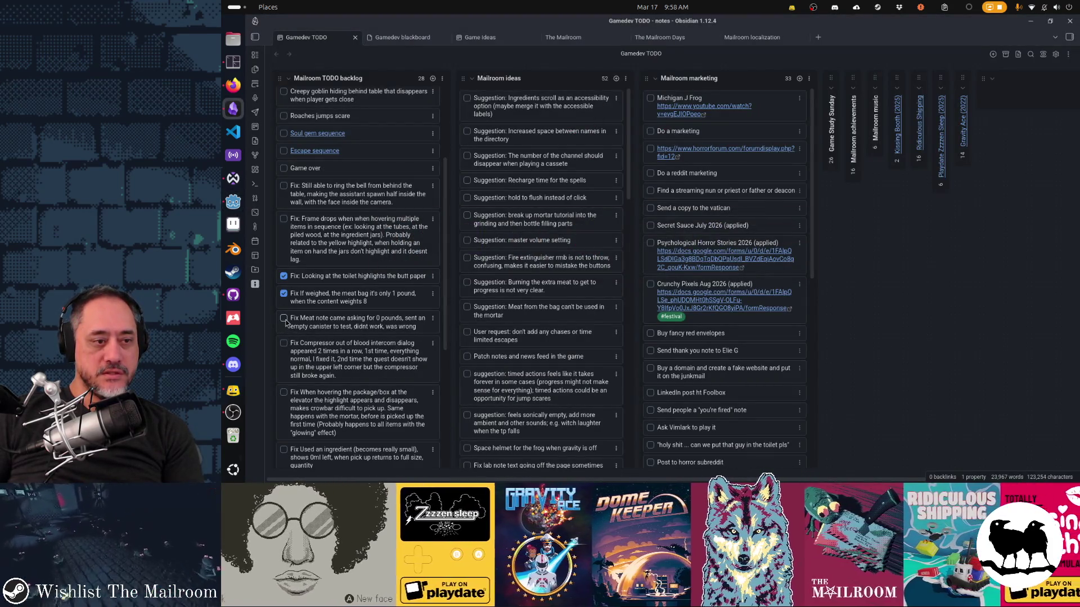
Step: Check off 'Fix Meat note came asking for 0 pounds' and scroll down the backlog
left_click(284, 319)
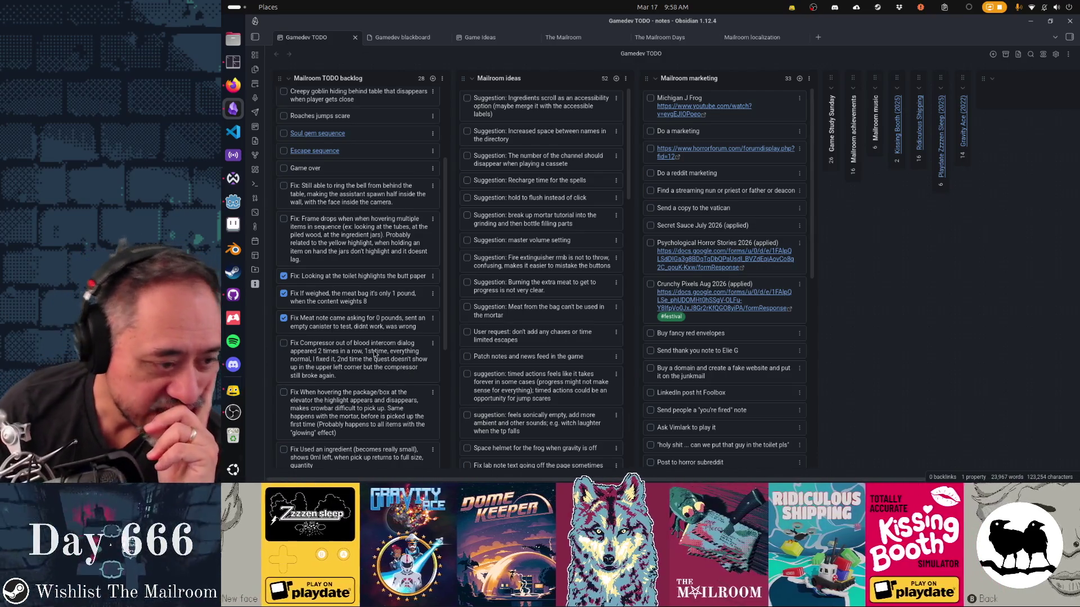
scroll(371, 357, "down", 2)
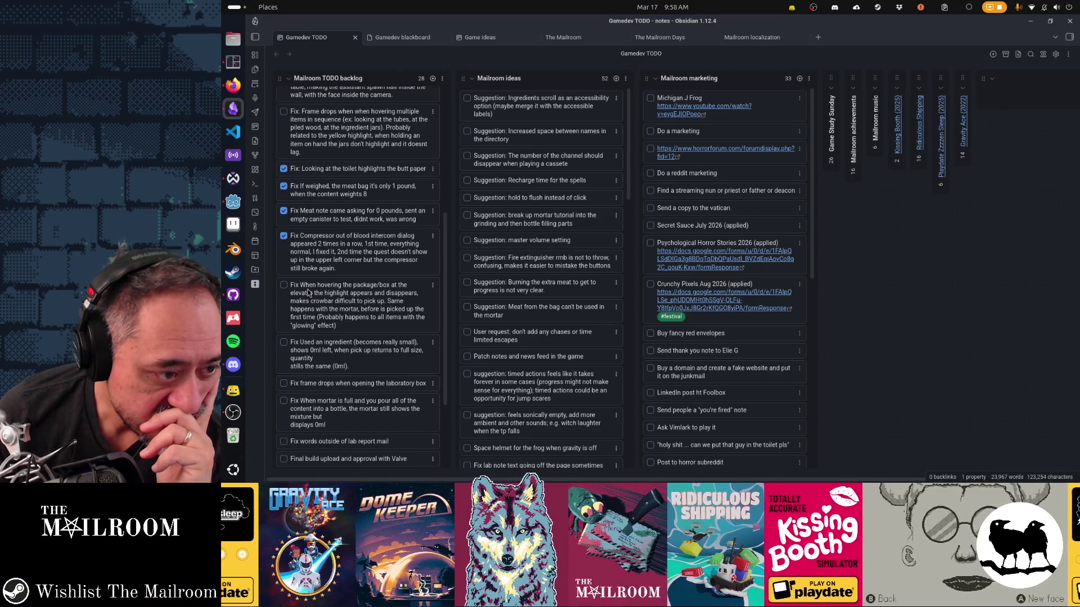
scroll(308, 293, "down", 1)
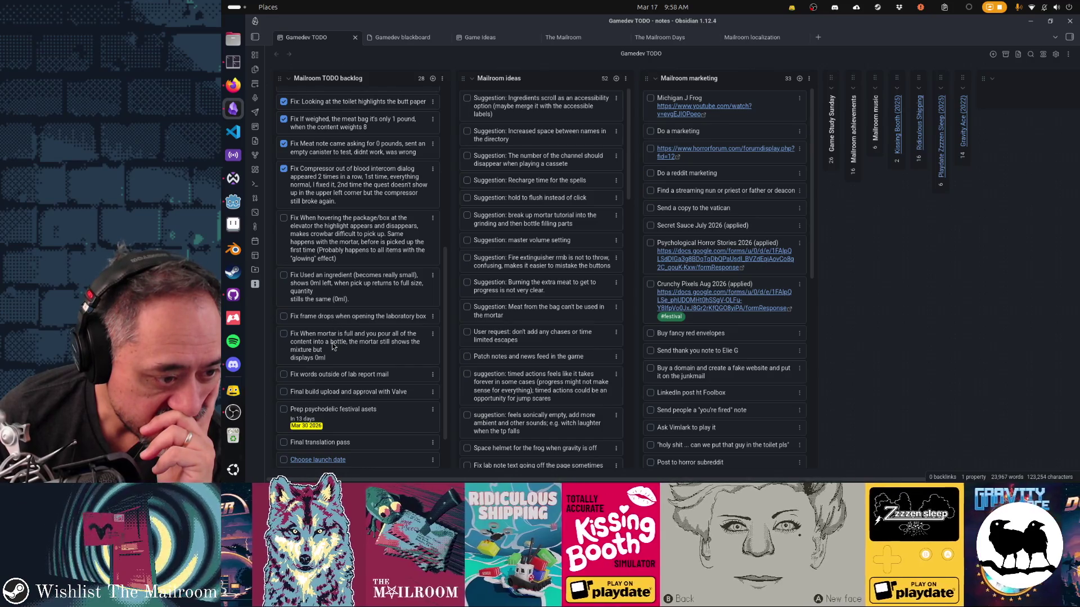
Step: Drag 'Fix When mortar is full' up above 'Fix When hovering', then grab the frame drops card
mouse_move(324, 347)
left_mouse_down()
mouse_move(354, 299)
mouse_move(338, 236)
left_mouse_up()
left_click_drag(337, 319, 341, 278)
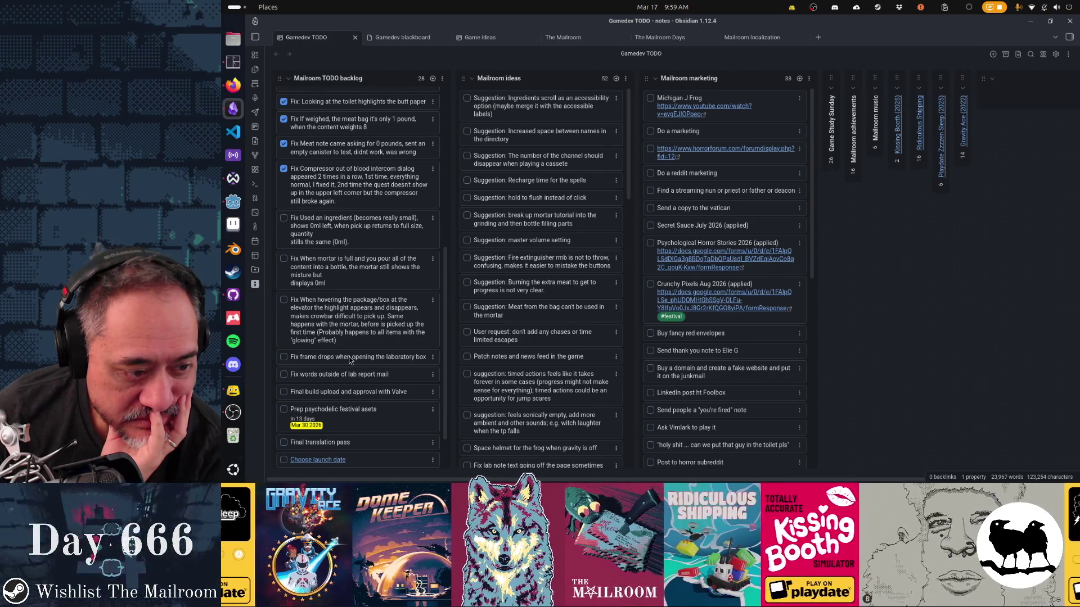
left_click_drag(350, 360, 366, 358)
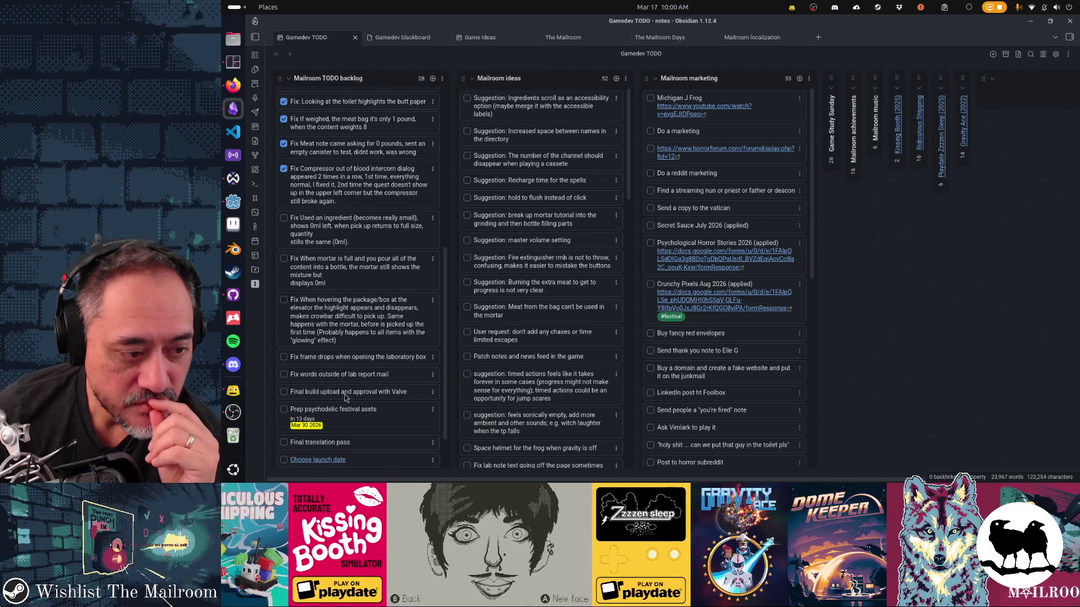
Step: Move 'Fix words outside of lab report mail' up under the compressor fix
left_click_drag(339, 376, 341, 219)
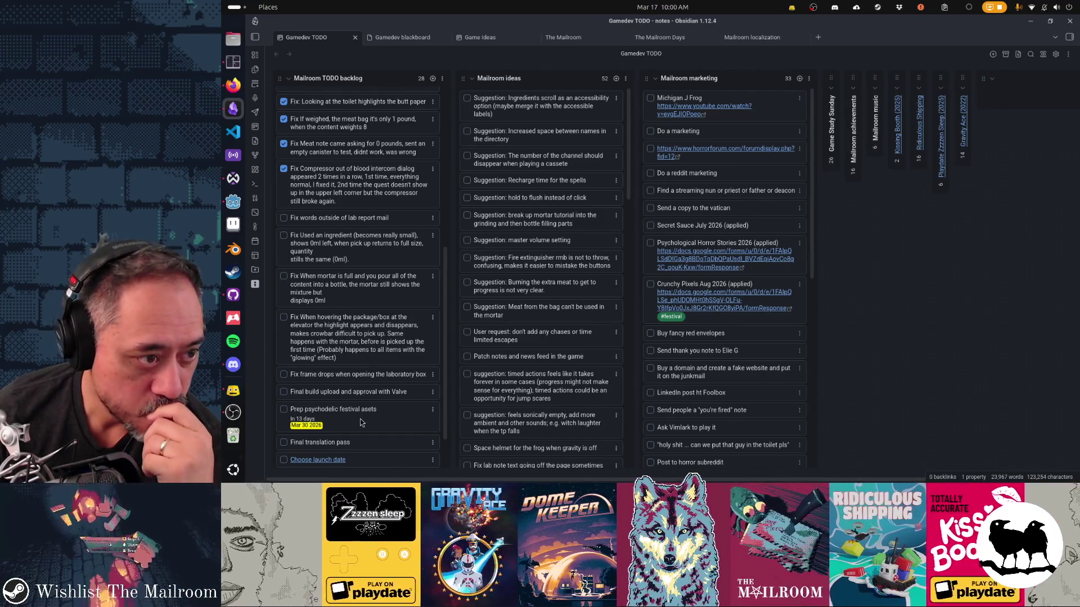
scroll(360, 420, "up", 3)
scroll(360, 423, "up", 2)
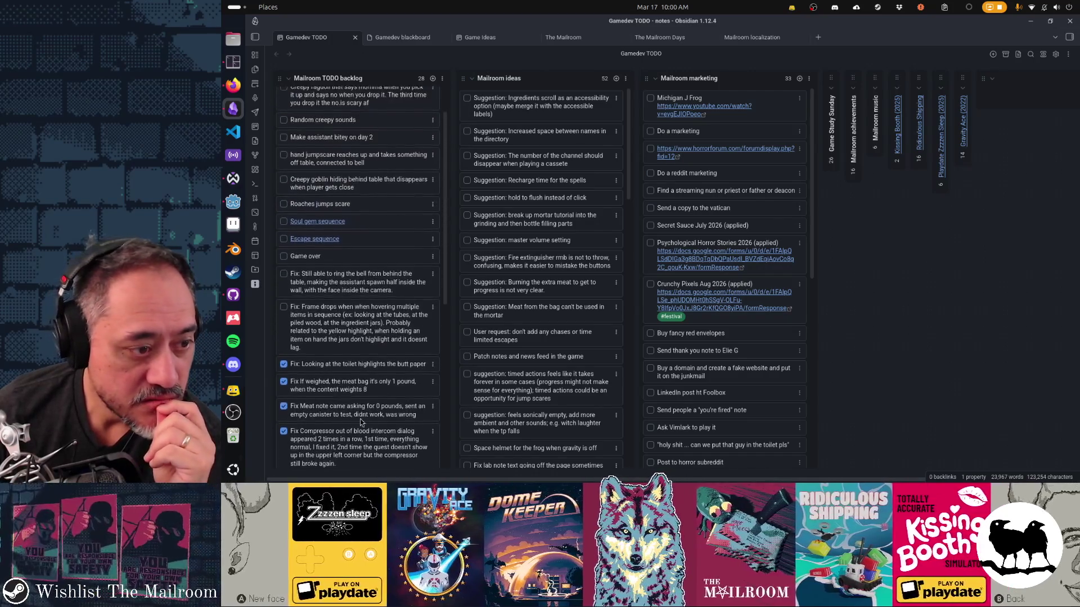
scroll(360, 422, "up", 1)
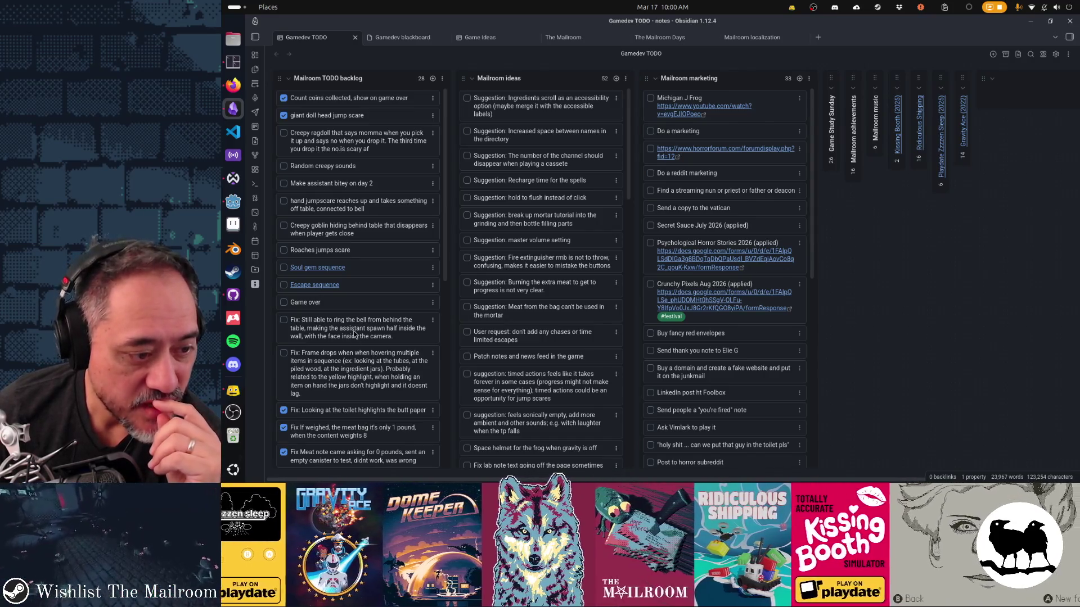
scroll(356, 409, "down", 4)
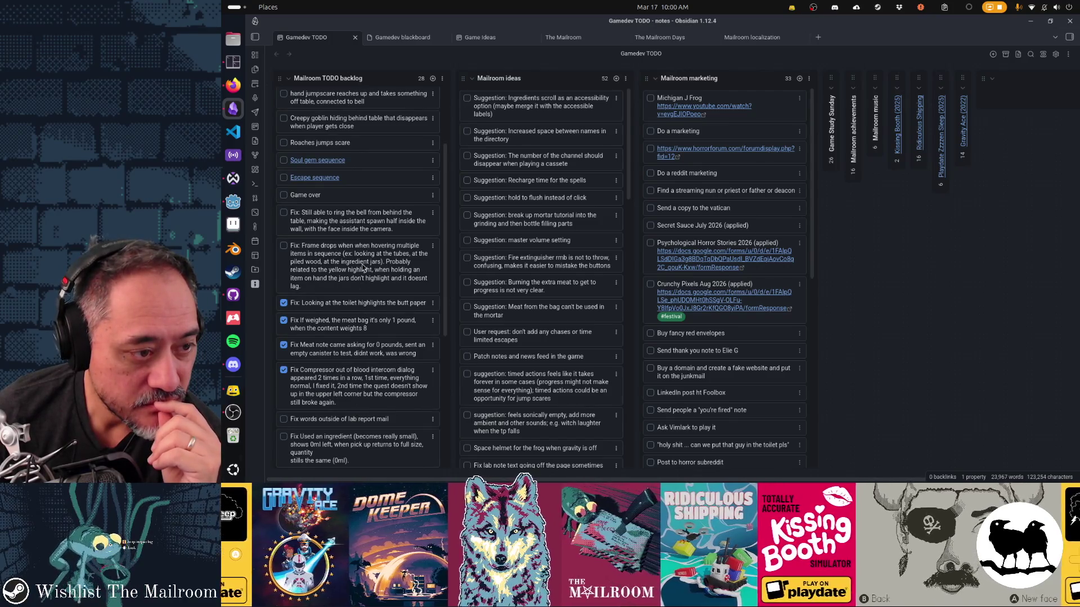
scroll(361, 229, "down", 3)
Step: Drag the 'Fix: Frame drops' and 'Fix: Still able to ring the bell' cards lower in the backlog
mouse_move(362, 192)
left_mouse_down()
mouse_move(358, 394)
mouse_move(365, 292)
left_mouse_up()
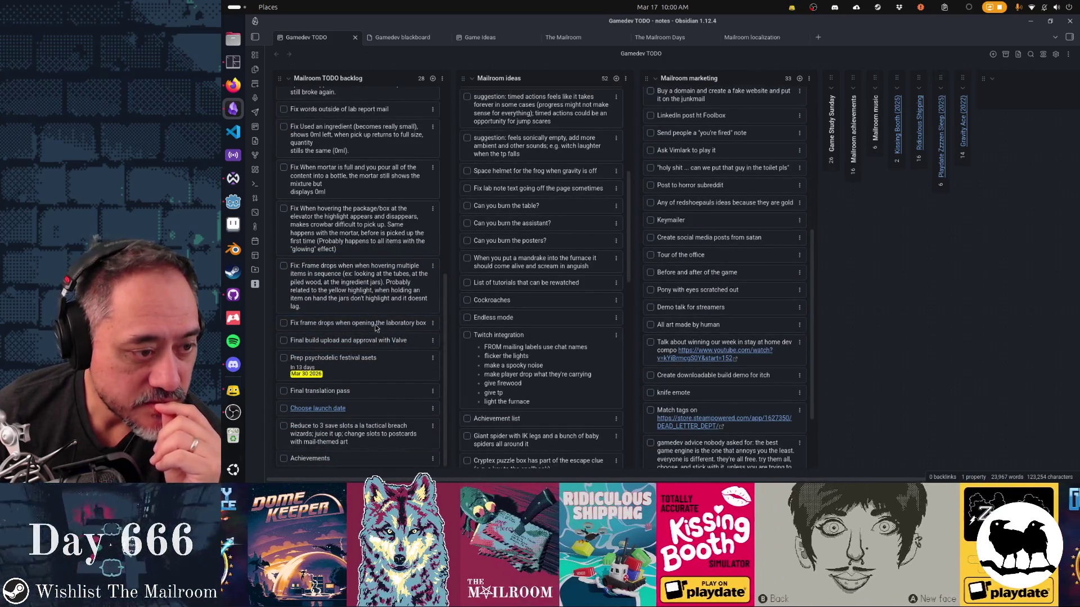
scroll(375, 324, "up", 10)
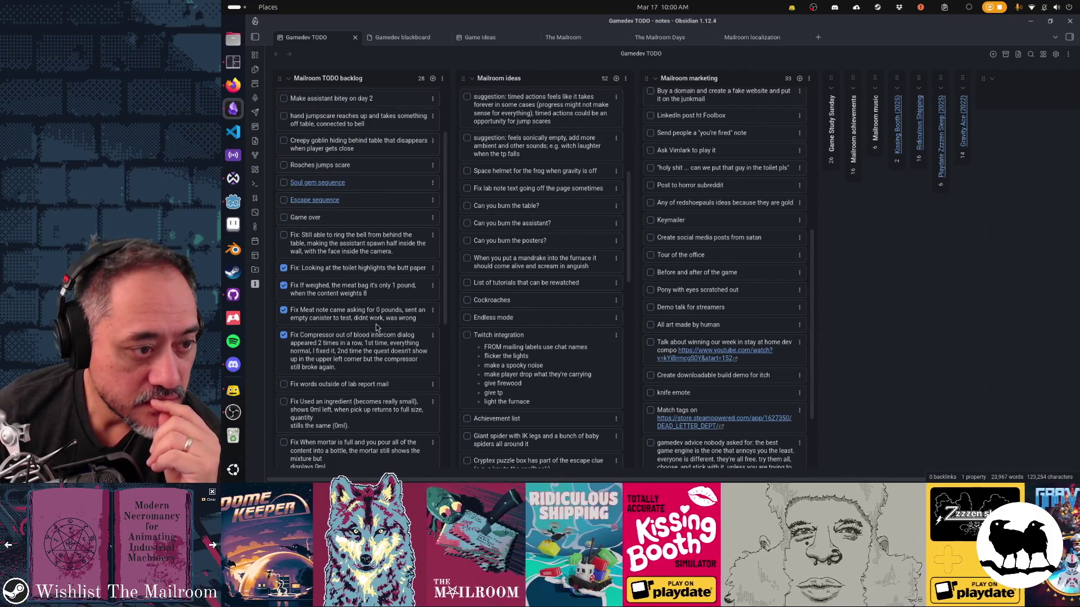
scroll(376, 324, "down", 5)
mouse_move(329, 96)
left_mouse_down()
mouse_move(329, 323)
mouse_move(382, 331)
left_mouse_up()
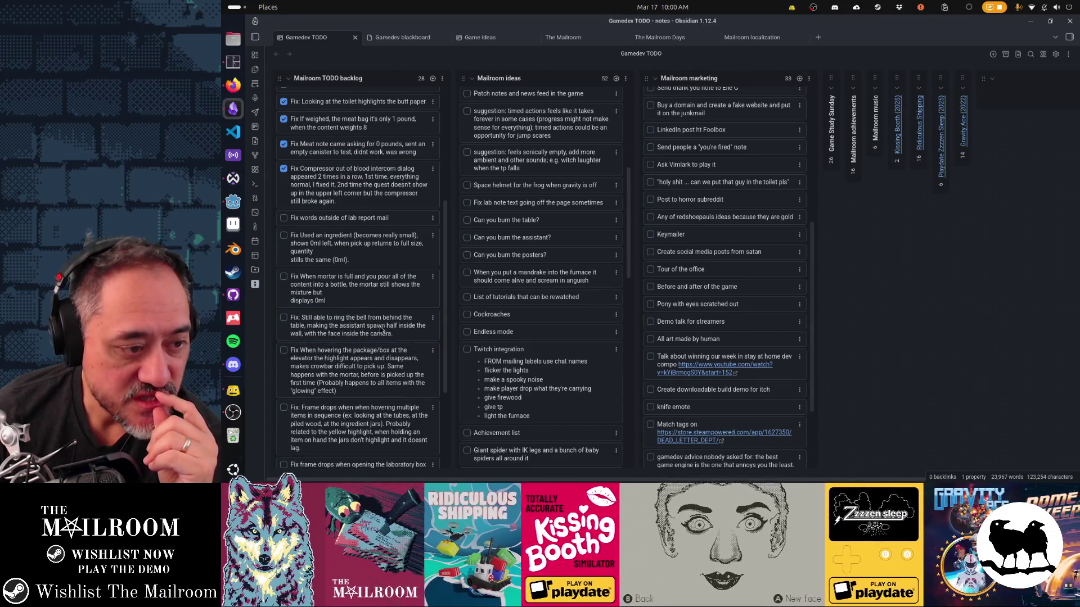
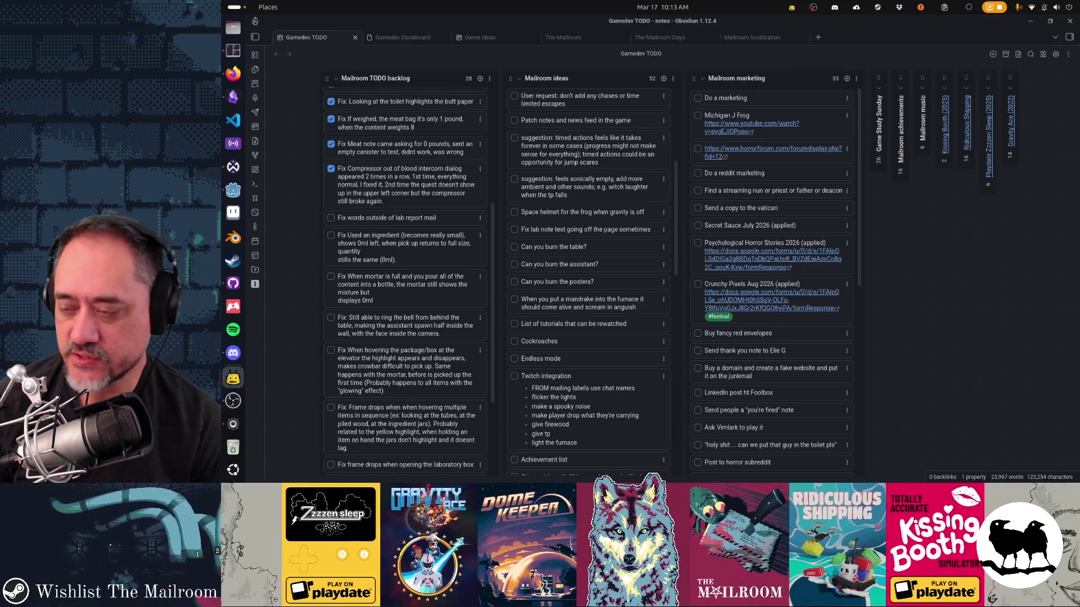
Step: Show the lab report mail scene in 3D, face-on to the Confidential paper, and select its mesh
key("XF86AudioMicMute")
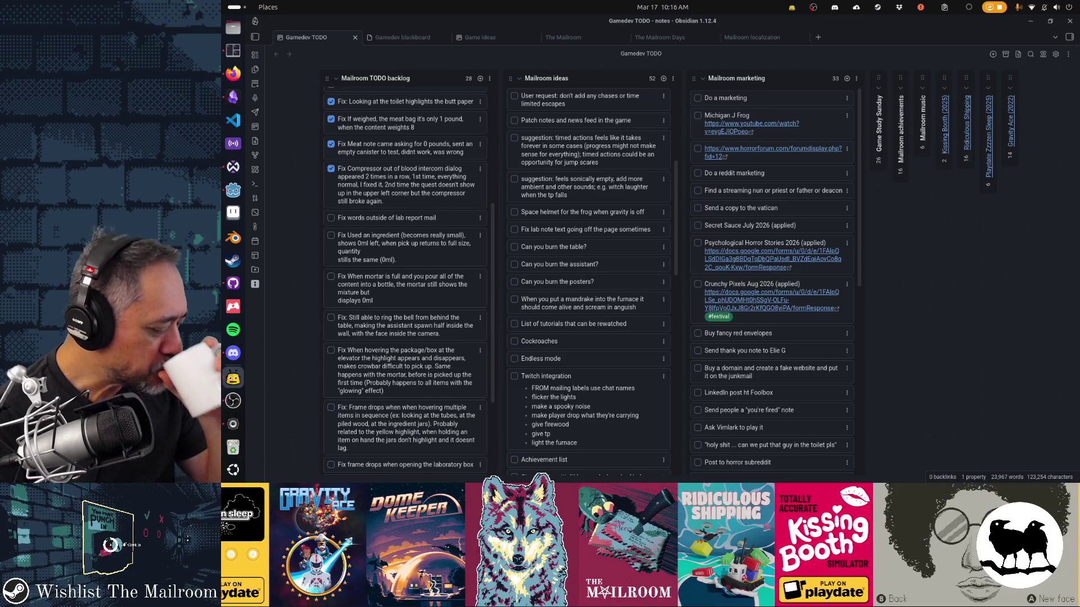
key("alt+Tab")
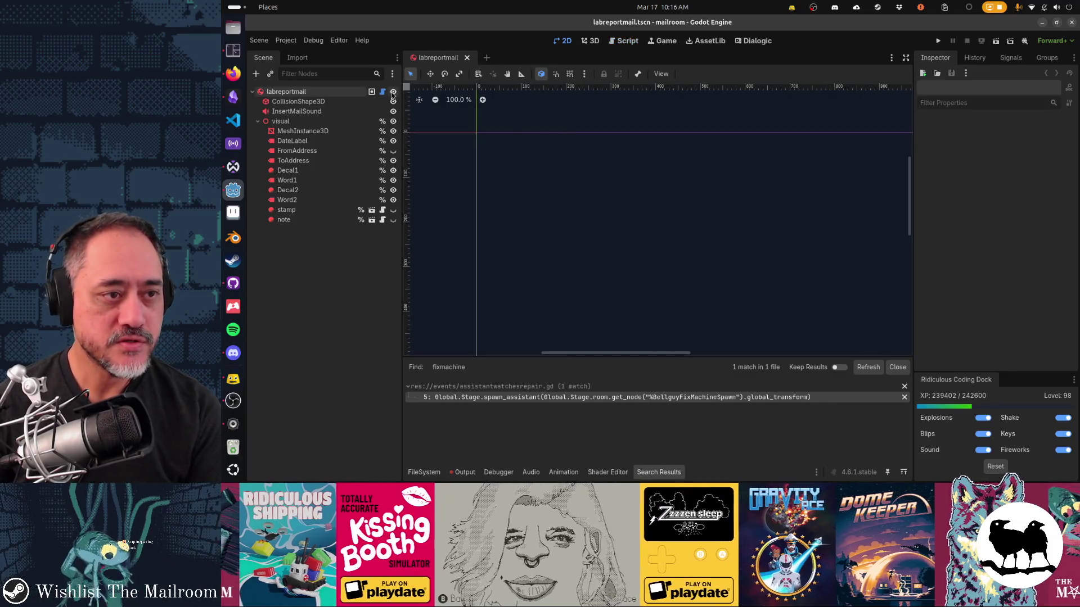
key("ctrl+F2")
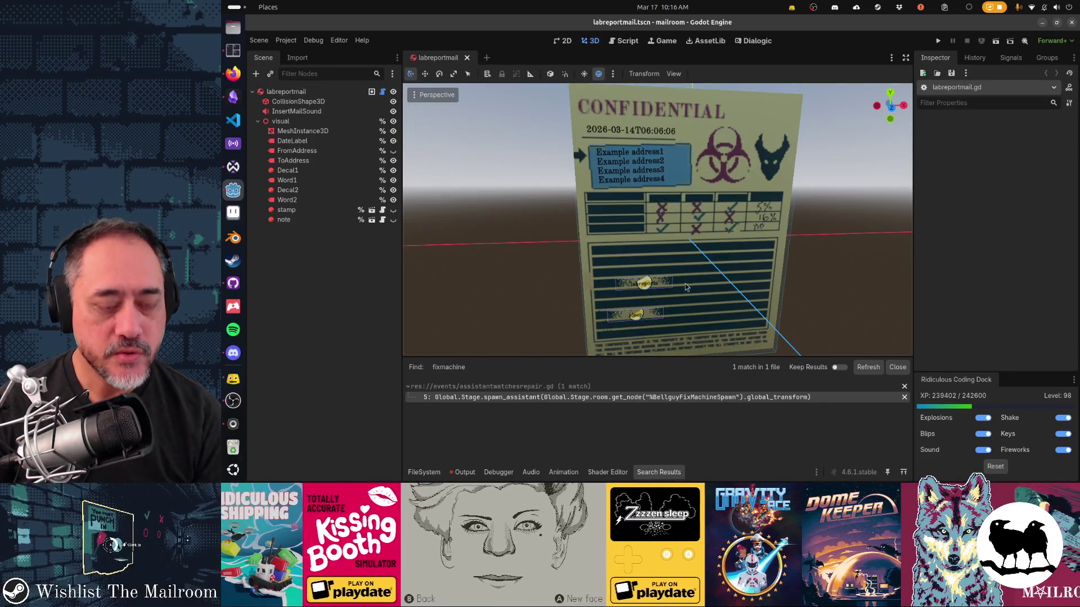
mouse_move(680, 281)
left_mouse_down()
mouse_move(634, 190)
mouse_move(639, 228)
mouse_move(646, 212)
left_mouse_up()
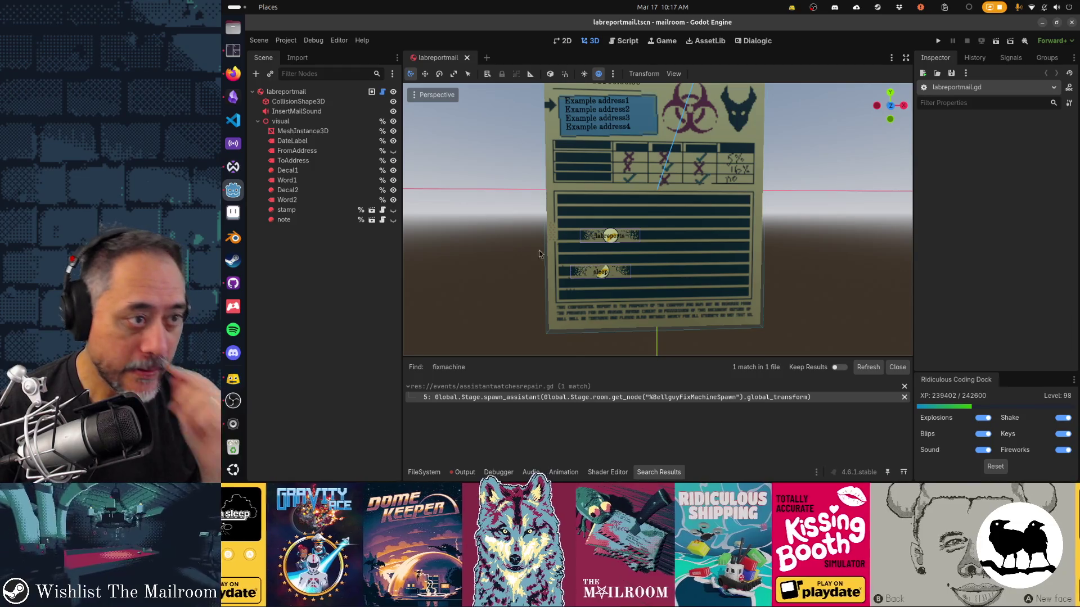
left_click(608, 271)
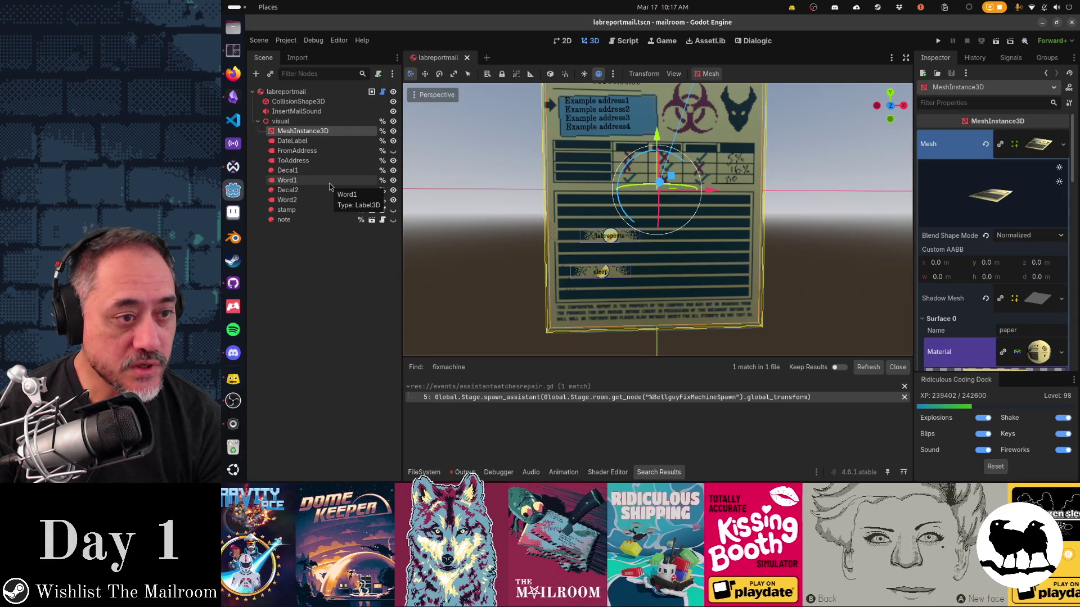
Step: Inspect the Word1, Decal1, Decal2 and Word2 nodes, then open the labreportmail.gd script
left_click(329, 183)
left_click(327, 171)
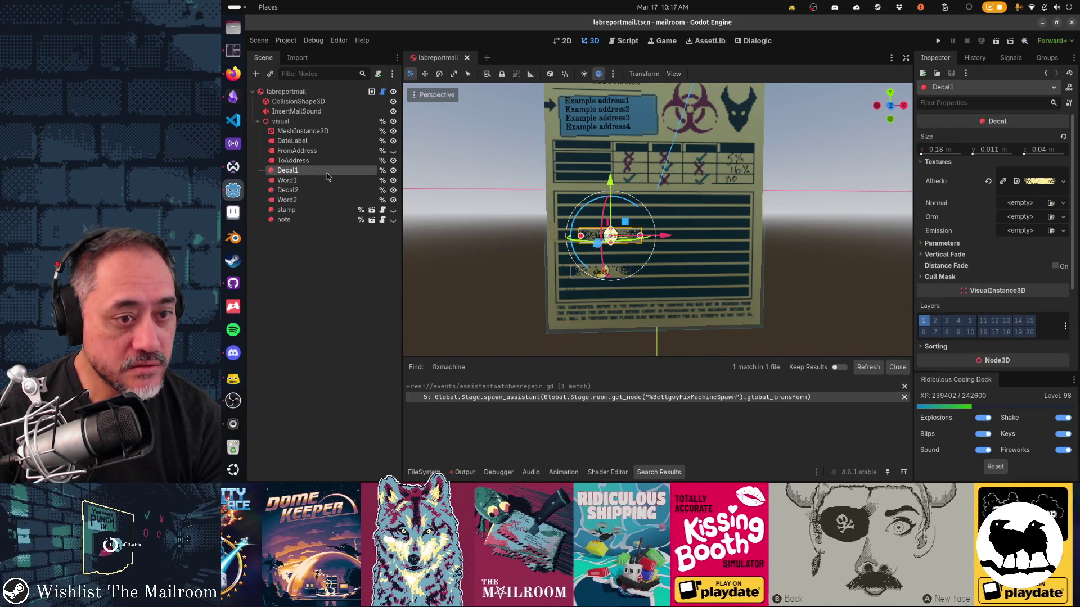
left_click(327, 180)
left_click(327, 190)
left_click(328, 200)
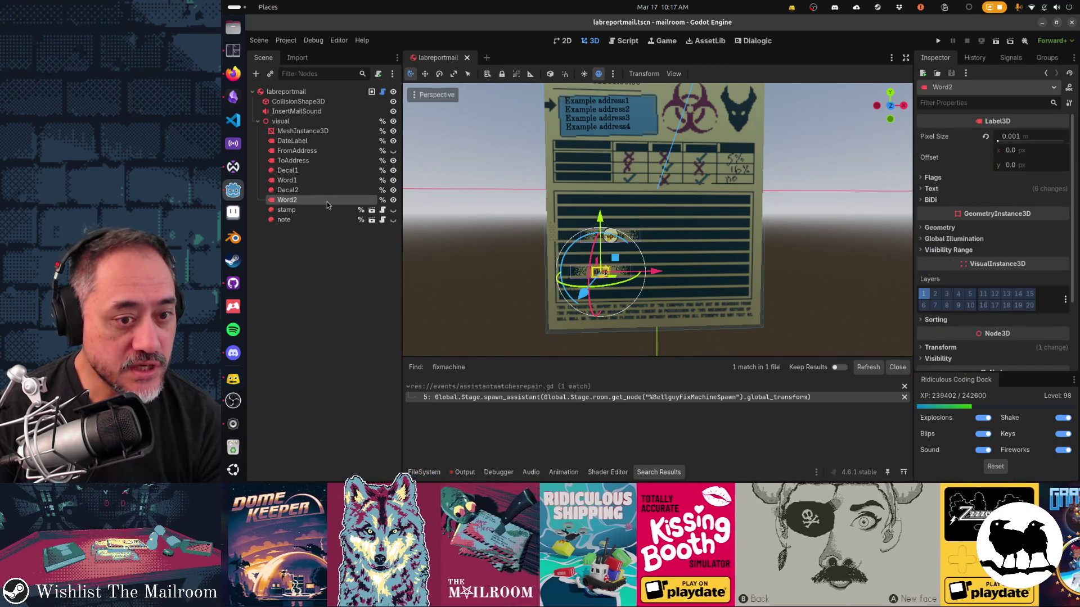
left_click(383, 91)
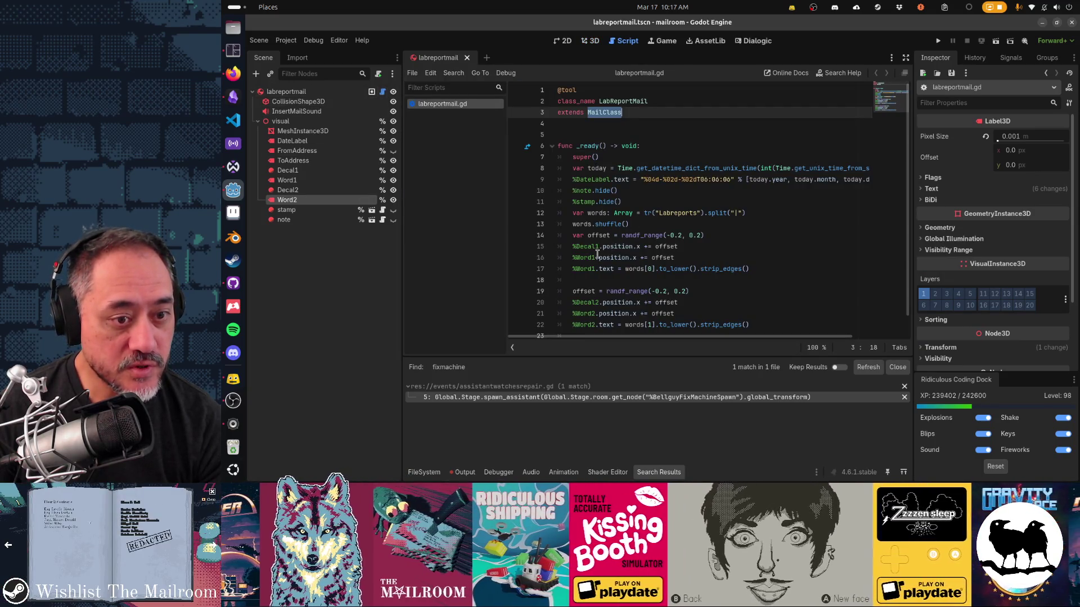
Step: Review the Word2 offset line in labreportmail.gd, then select the root node in 3D view
scroll(597, 264, "down", 1)
left_click(681, 292)
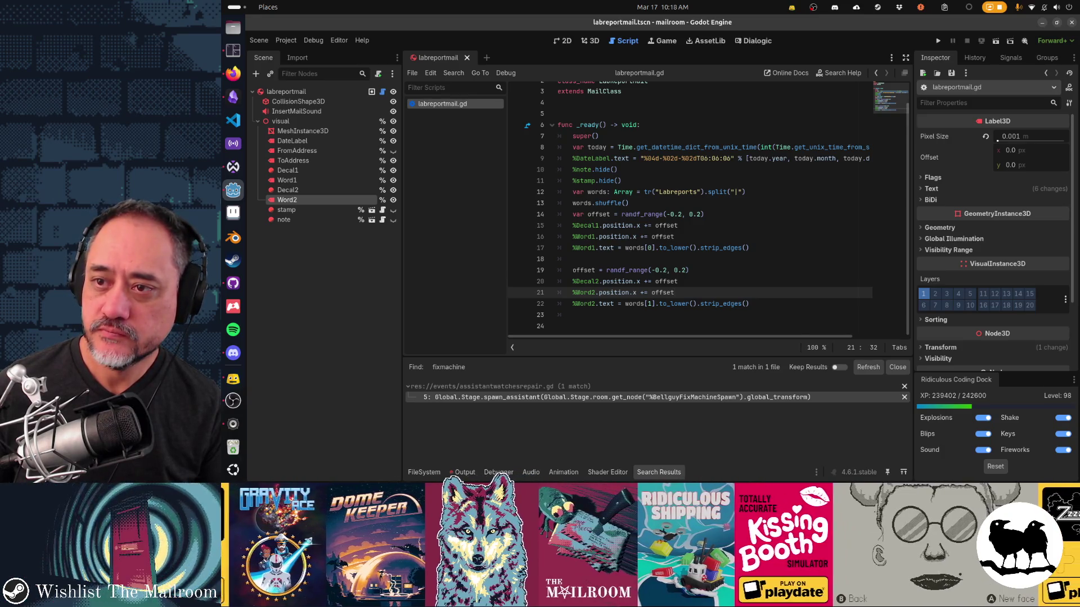
key("alt+Tab")
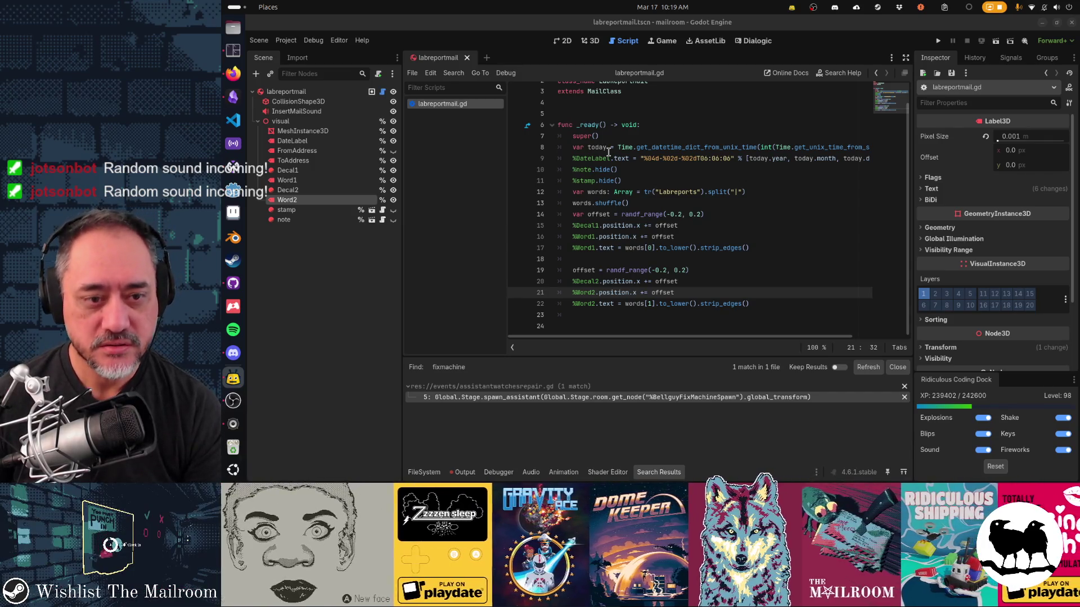
left_click(629, 256)
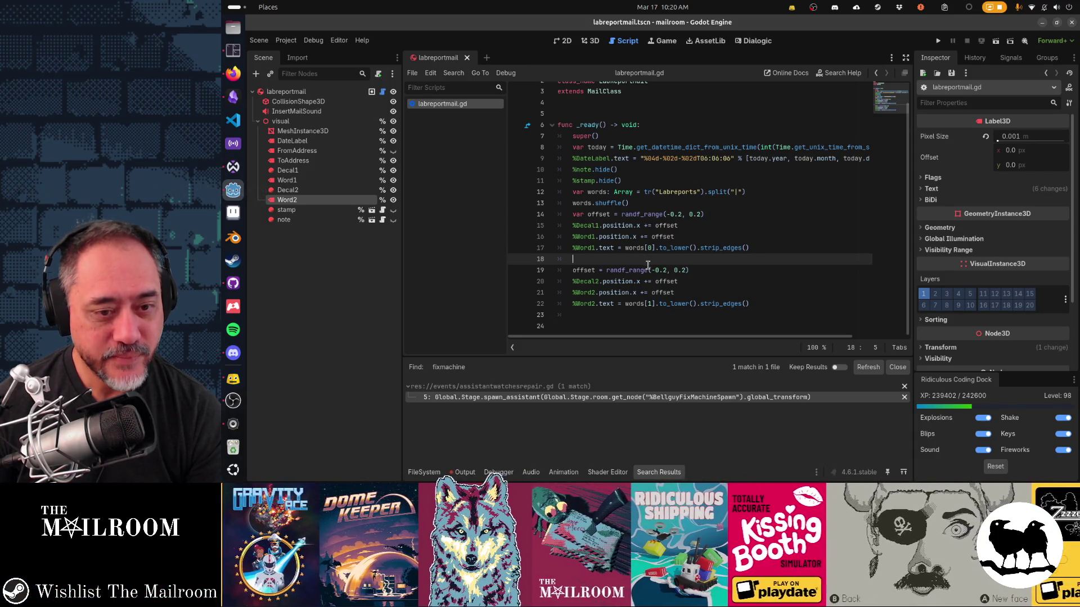
left_click(345, 93)
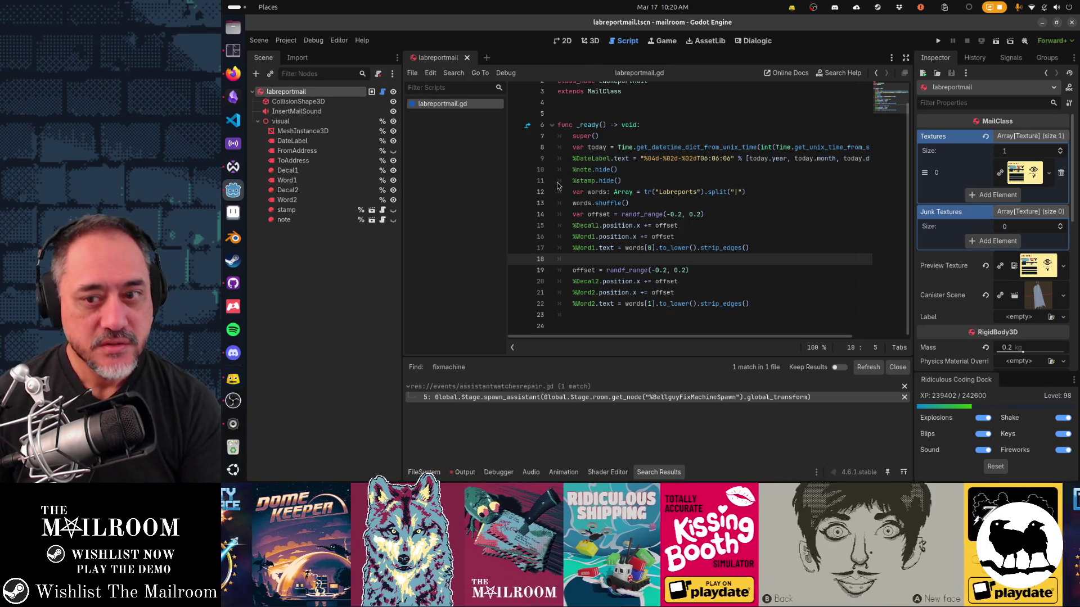
key("ctrl+F2")
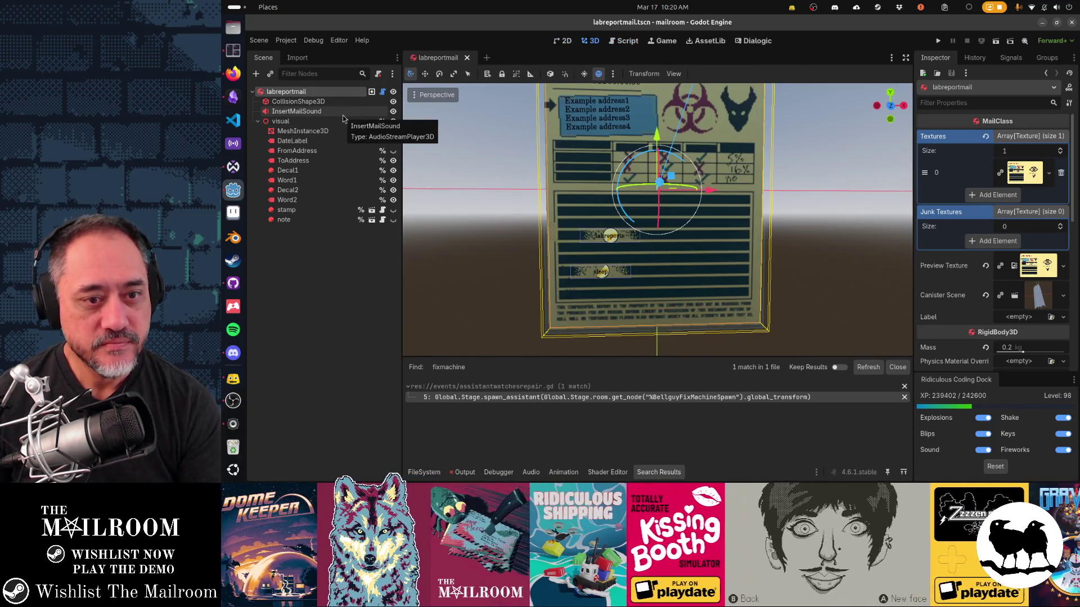
Step: Select Word1 and Decal2, set their Position X to -0.342, and save the scene
mouse_move(663, 231)
left_mouse_down()
mouse_move(691, 236)
mouse_move(670, 234)
left_mouse_up()
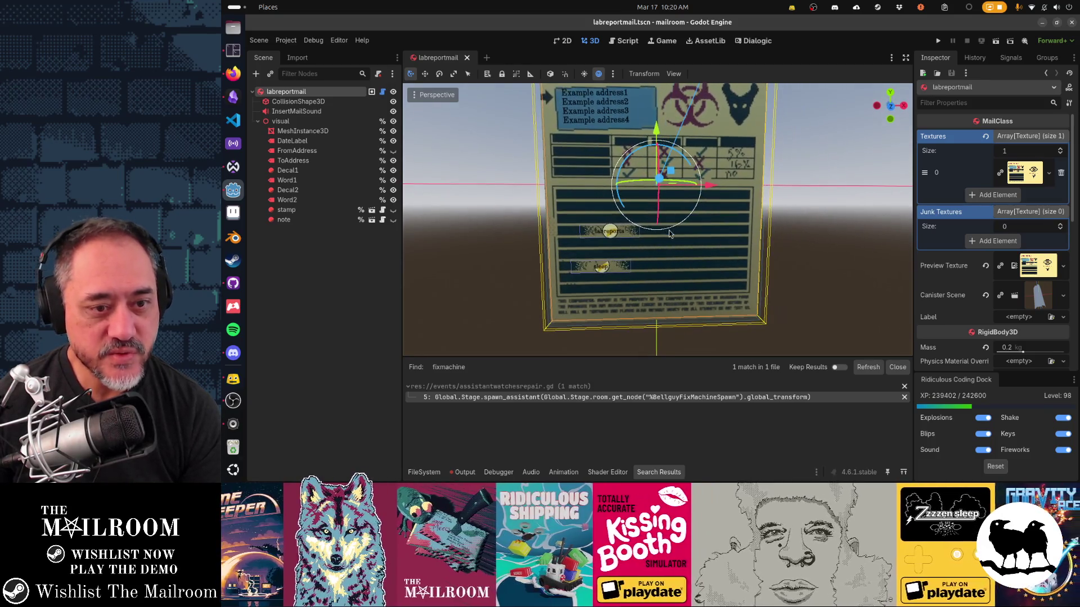
left_click(287, 180)
left_click(287, 190, "shift")
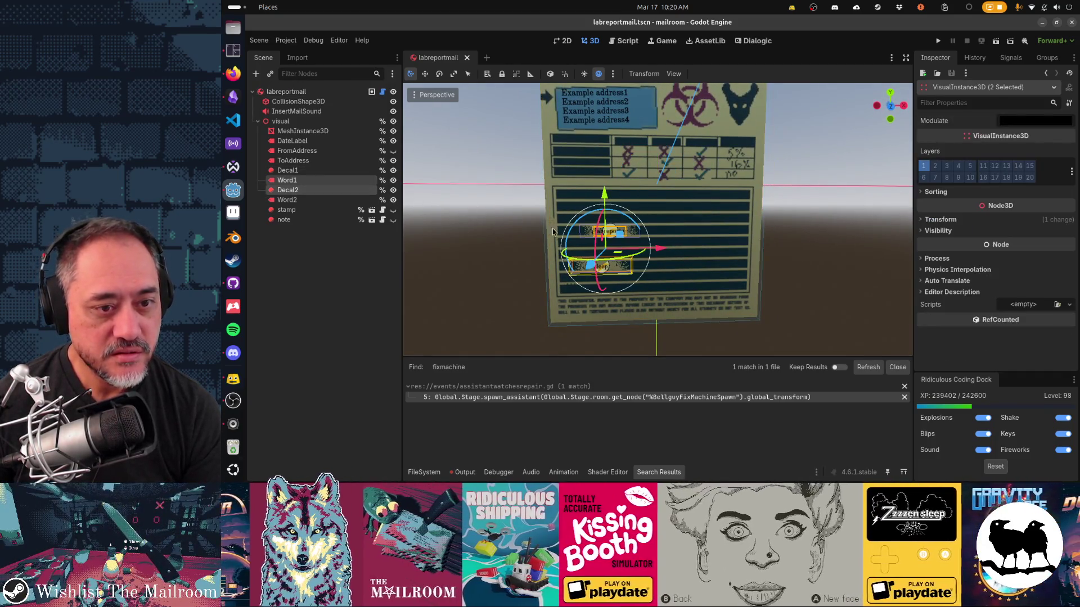
left_click(940, 219)
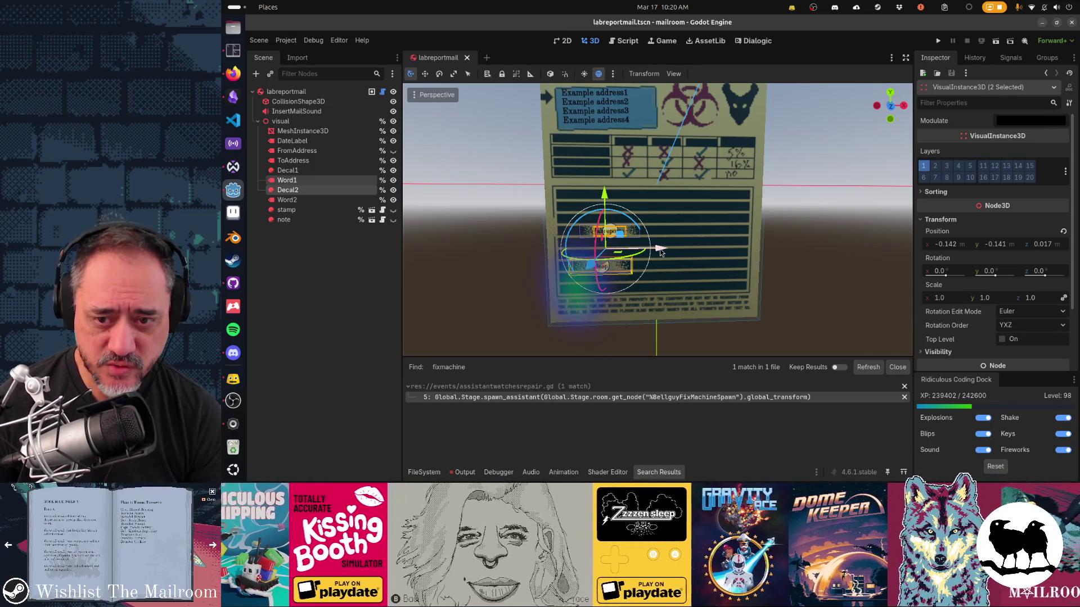
left_click(940, 245)
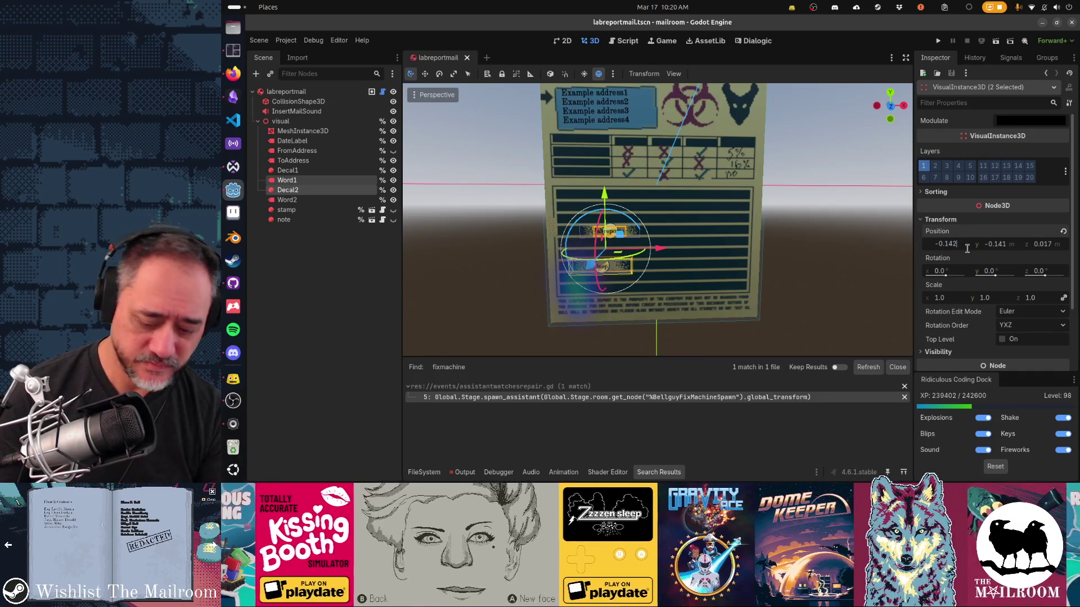
key("BackSpace")
key("BackSpace")
key("BackSpace")
type("342")
key("Return")
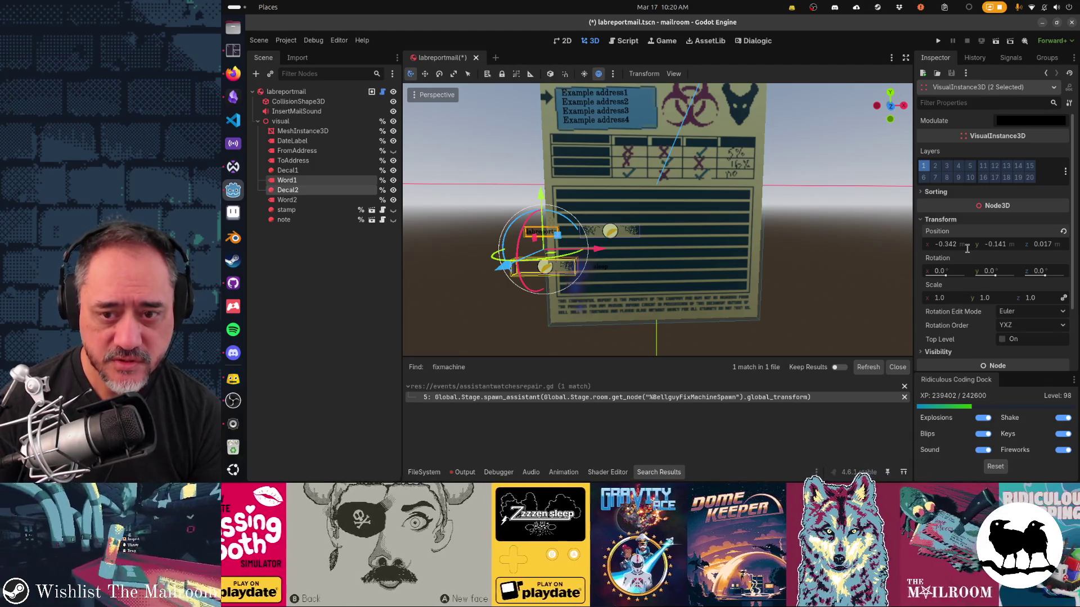
key("ctrl+s")
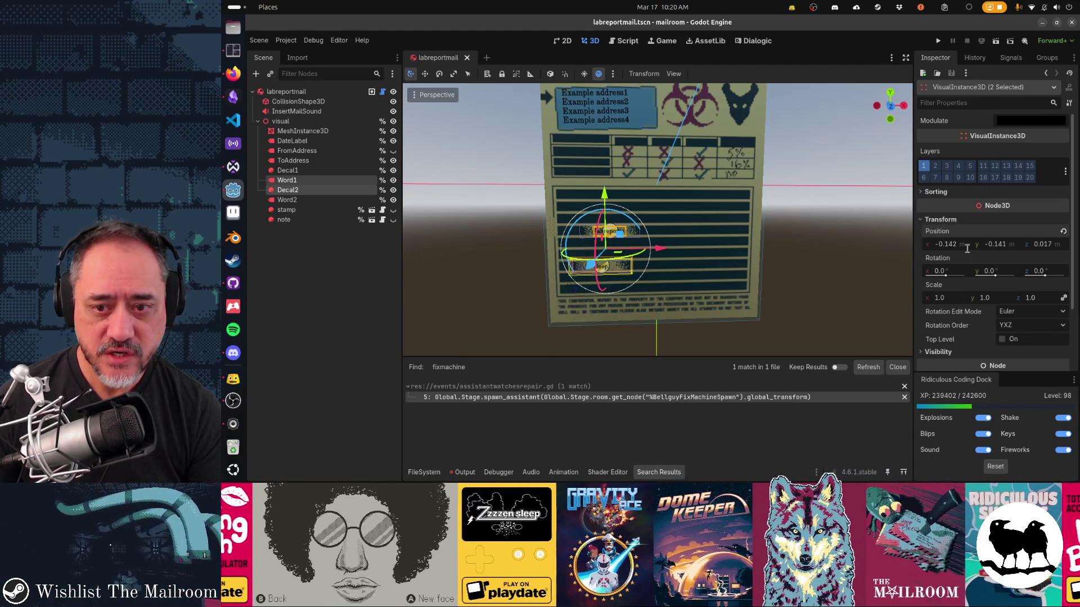
Step: Add +.2 to their Position X, giving 0.058, deselect, and save the scene
left_click(967, 245)
type("+.2")
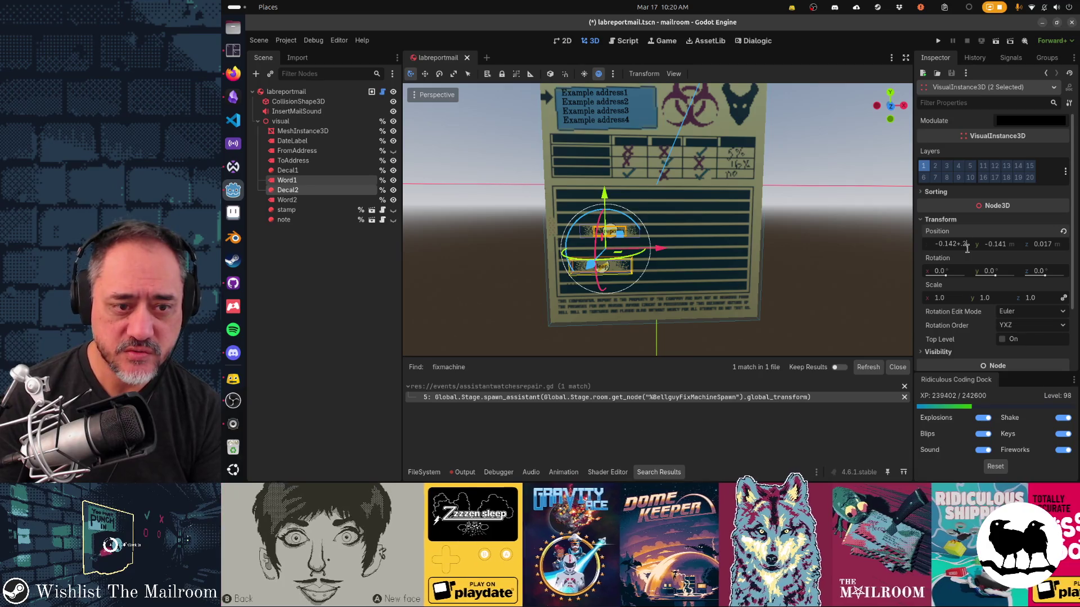
key("Return")
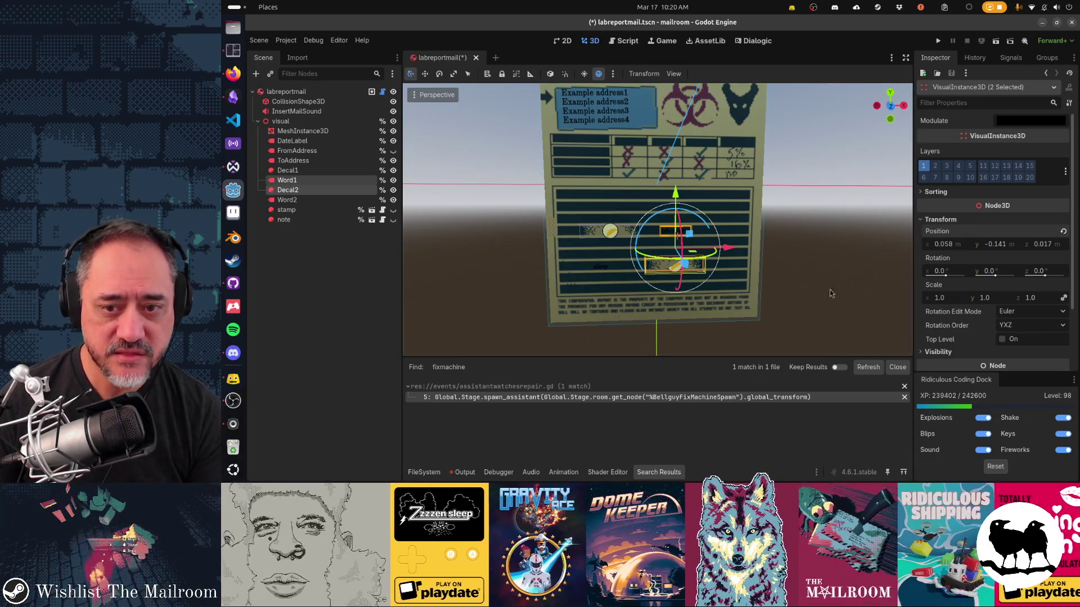
left_click(831, 293)
key("ctrl+s")
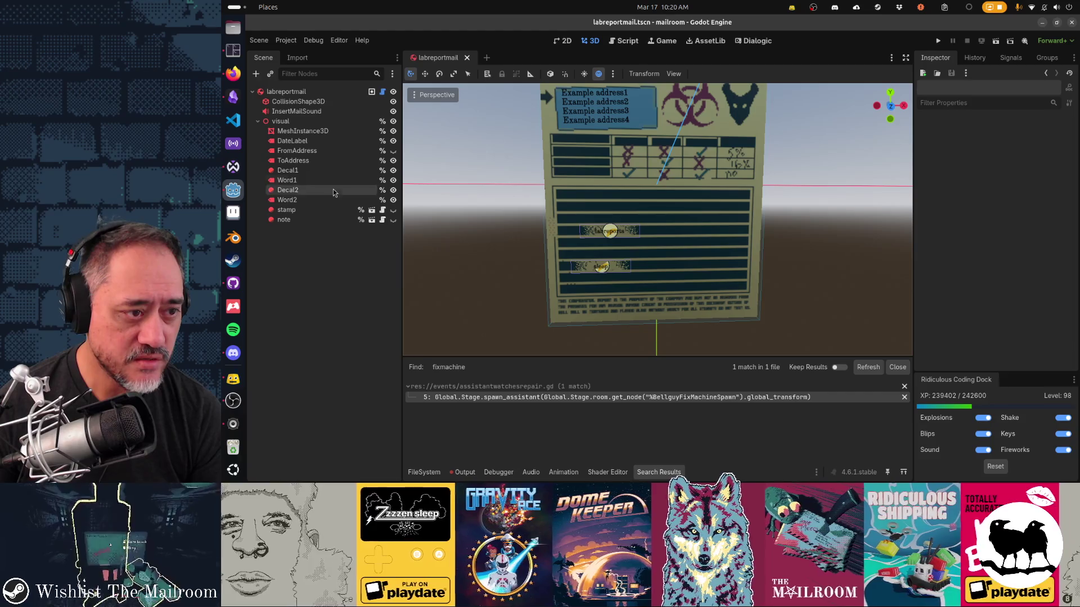
Step: In front view, drag the Decal1/Word1 and Decal2/Word2 pairs right along X
left_click(287, 170)
left_click(326, 181, "shift")
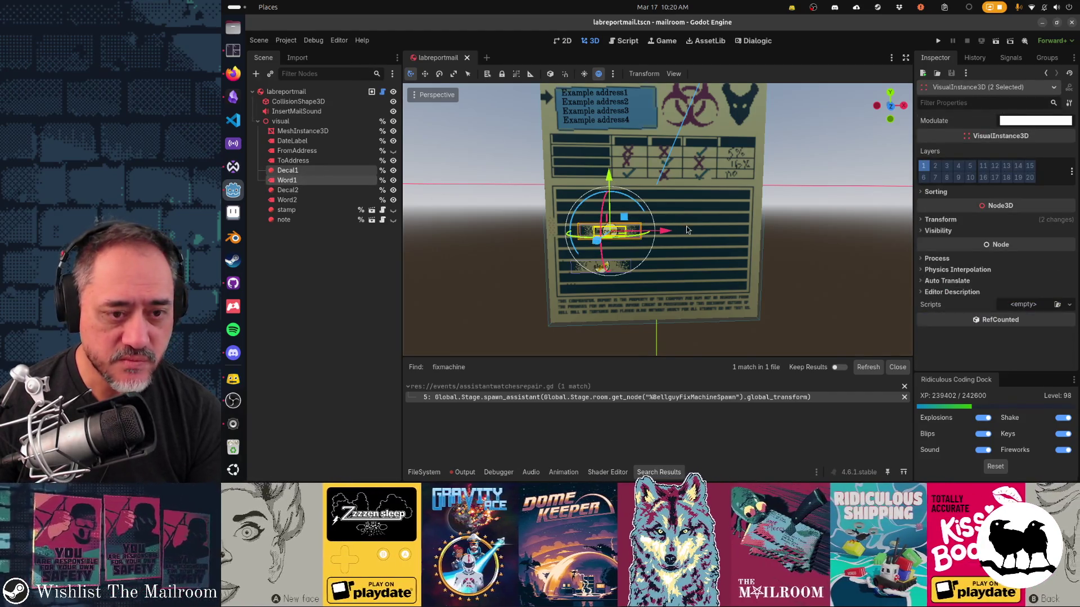
key("KP_1")
scroll(704, 267, "down", 2)
scroll(704, 266, "down", 2)
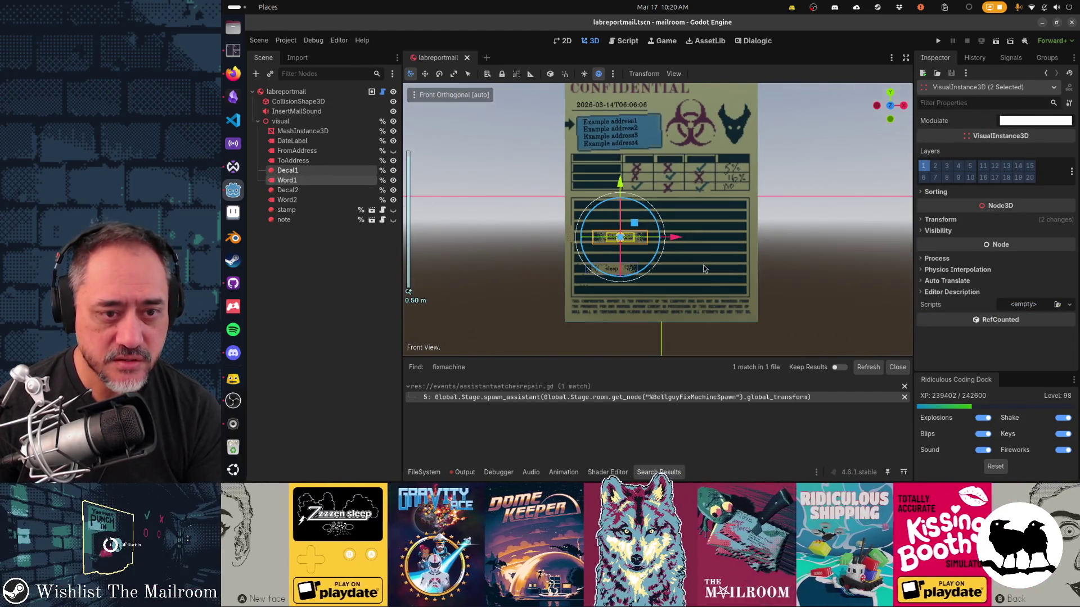
left_click_drag(678, 241, 724, 246)
left_click(293, 190)
left_click(333, 200, "shift")
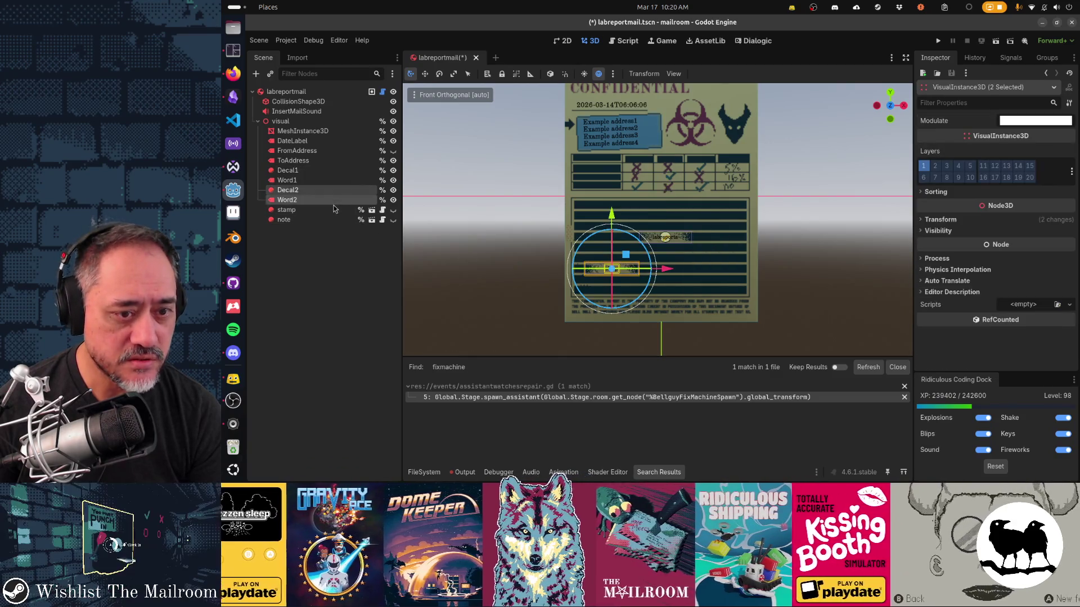
left_click_drag(669, 272, 720, 277)
left_click(292, 170)
left_click(332, 180, "shift")
left_click_drag(719, 237, 715, 243)
Step: Set Decal1 and Word1 Position X to 0, after trying -0.2 and 0.2
left_click(316, 171)
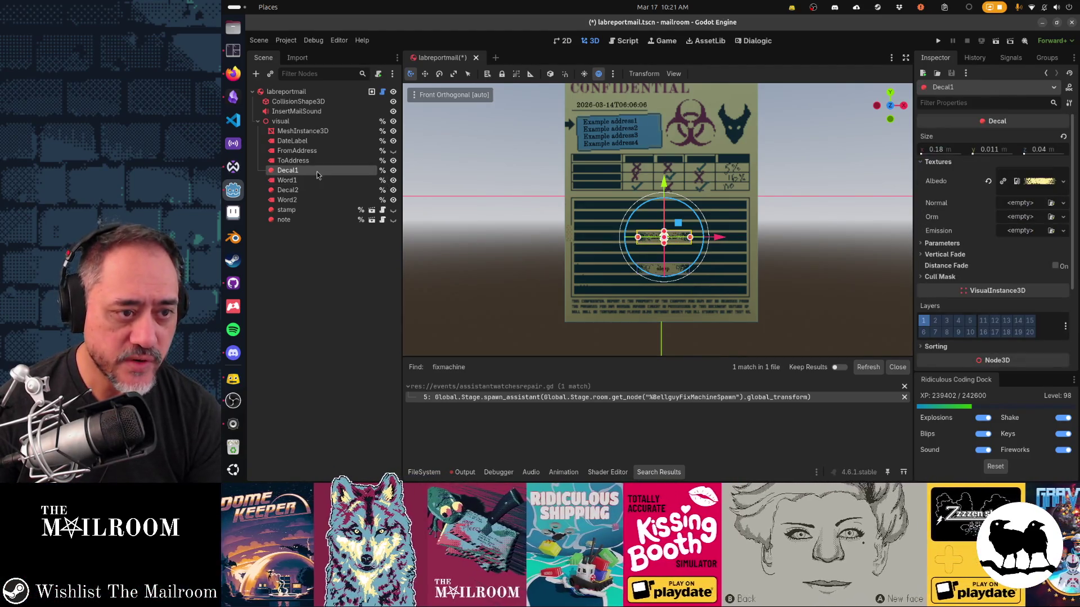
left_click(306, 181, "shift")
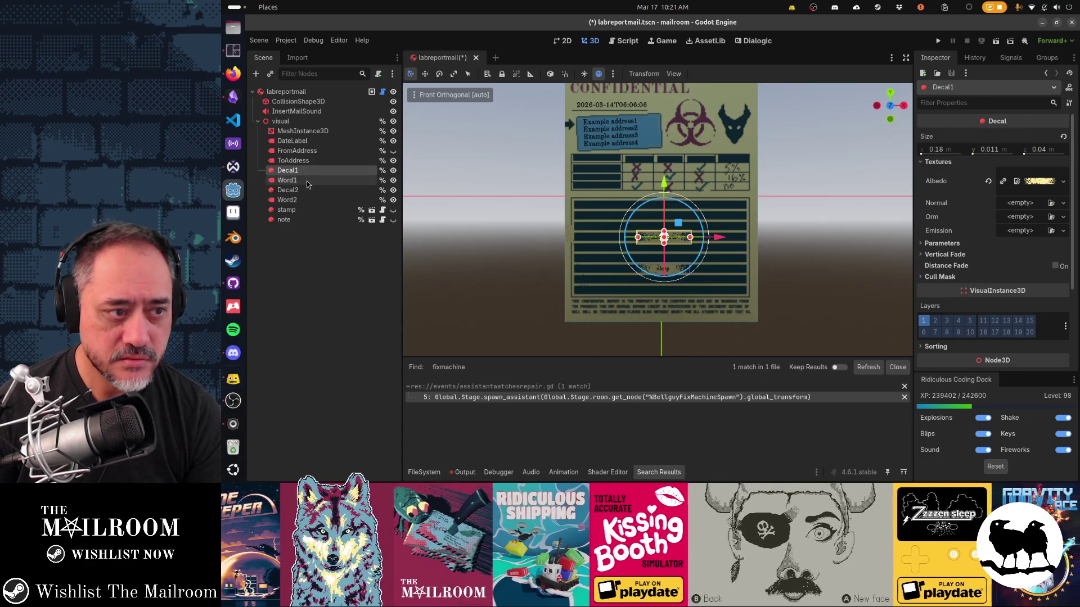
left_click(940, 220)
type("0")
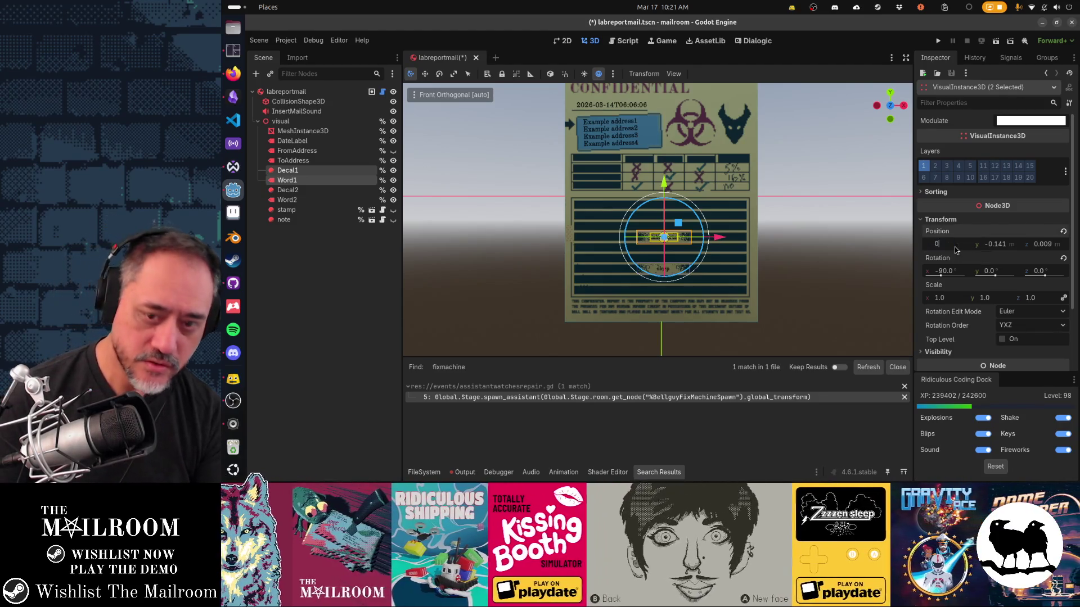
left_click(954, 244)
type("0")
key("Tab")
left_click(954, 247)
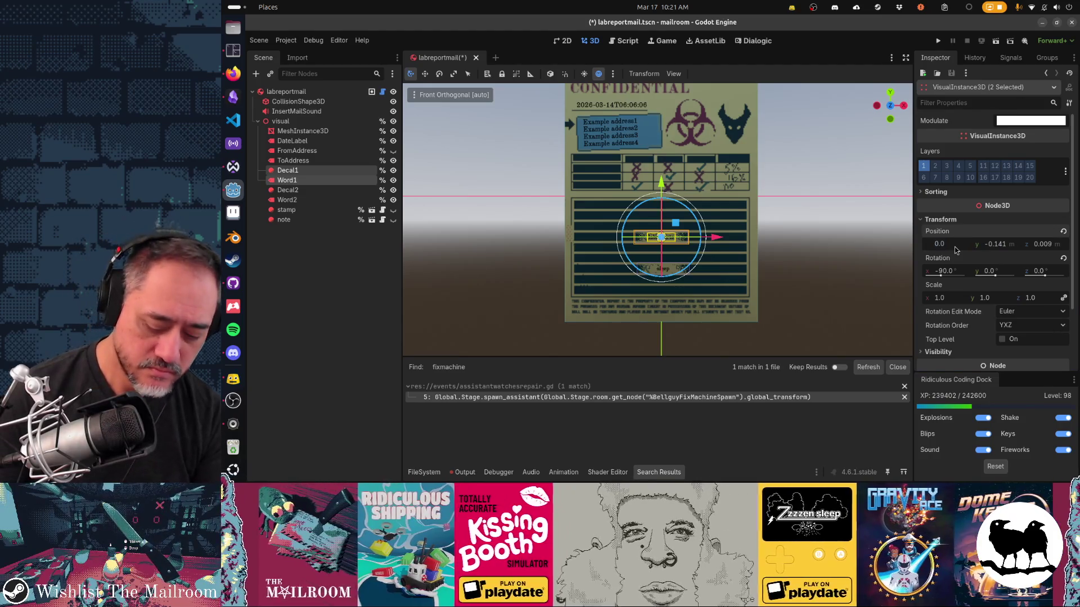
type("-0.2")
key("Return")
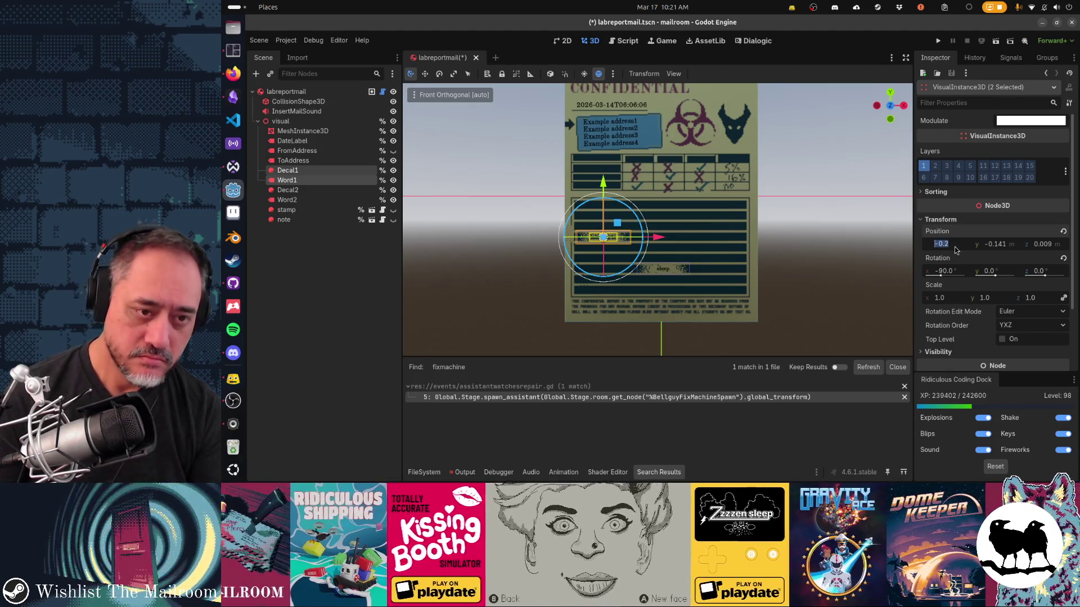
left_click(953, 247)
type("0.2")
key("Return")
left_click(954, 247)
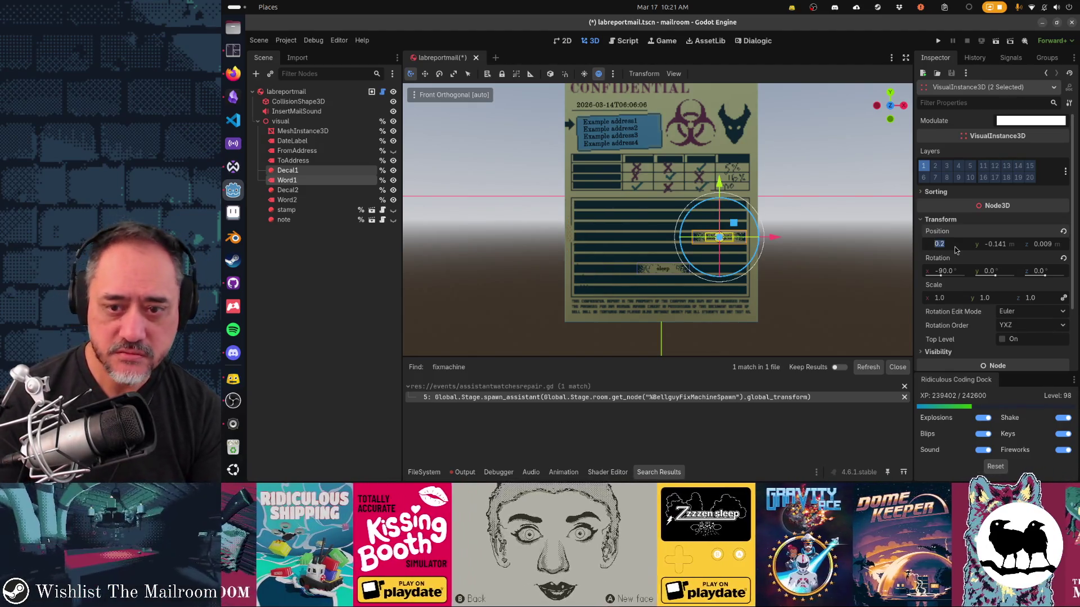
type("0")
key("Return")
Step: Set Decal2 and Word2 Position X to 0 and save the labreportmail scene
left_click(287, 191)
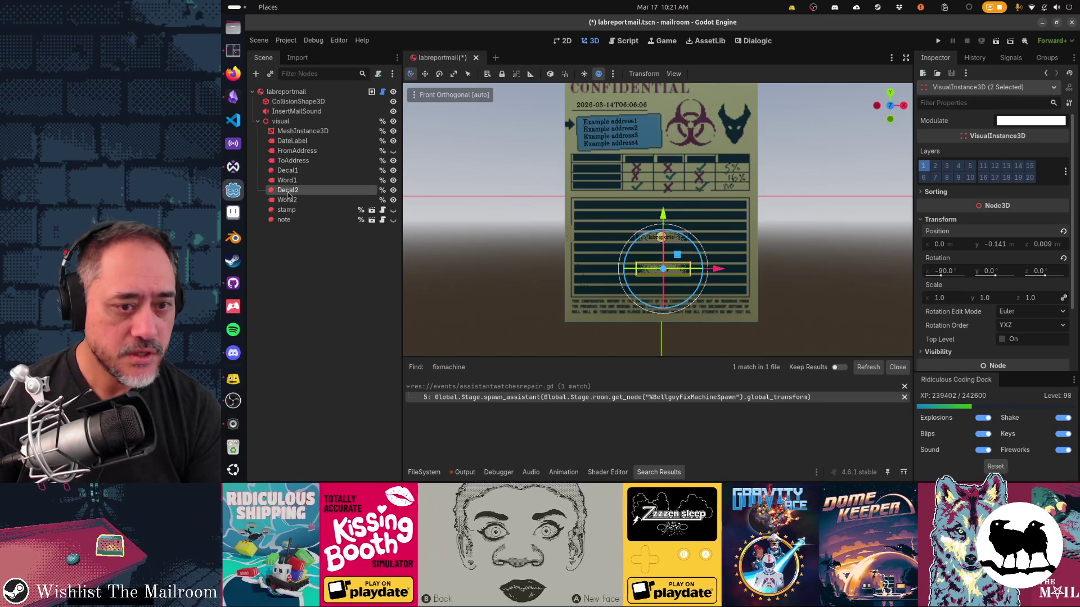
left_click(296, 199, "shift")
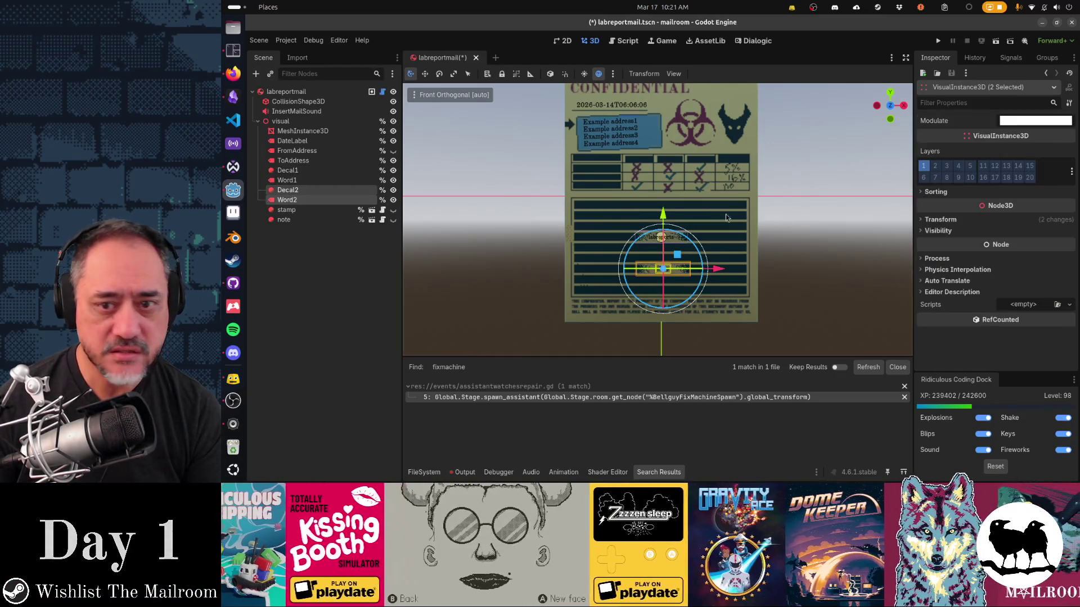
left_click(938, 219)
left_click(950, 247)
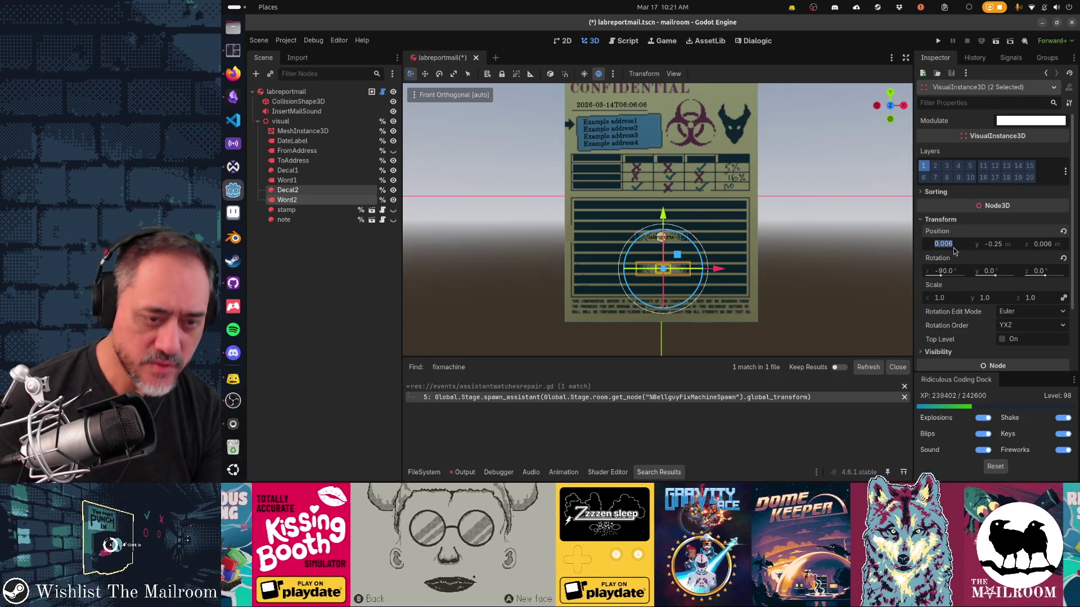
type("0")
key("Return")
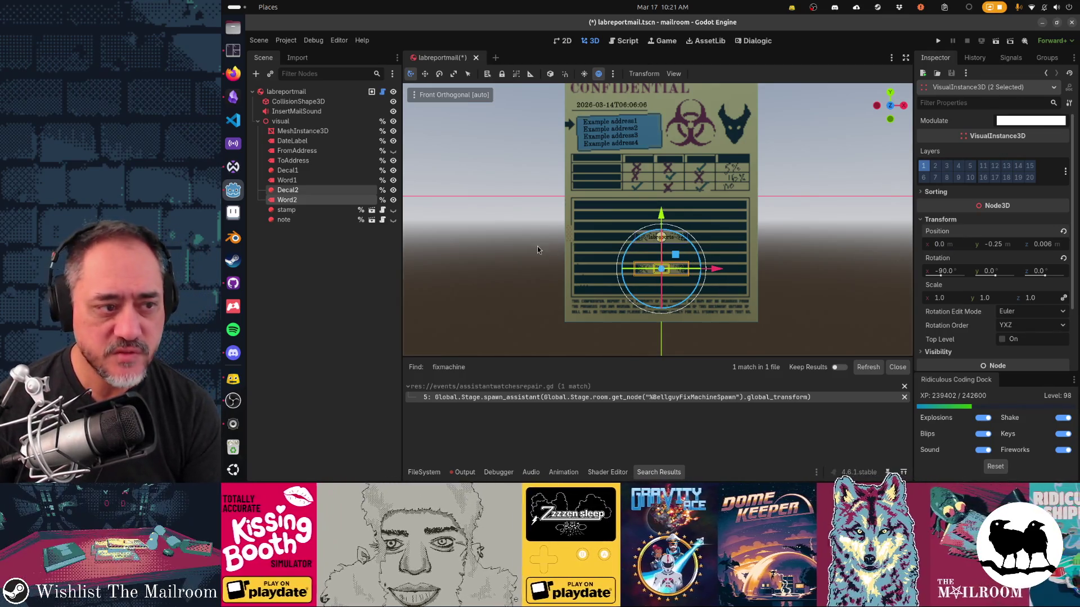
left_click(482, 276)
key("ctrl+s")
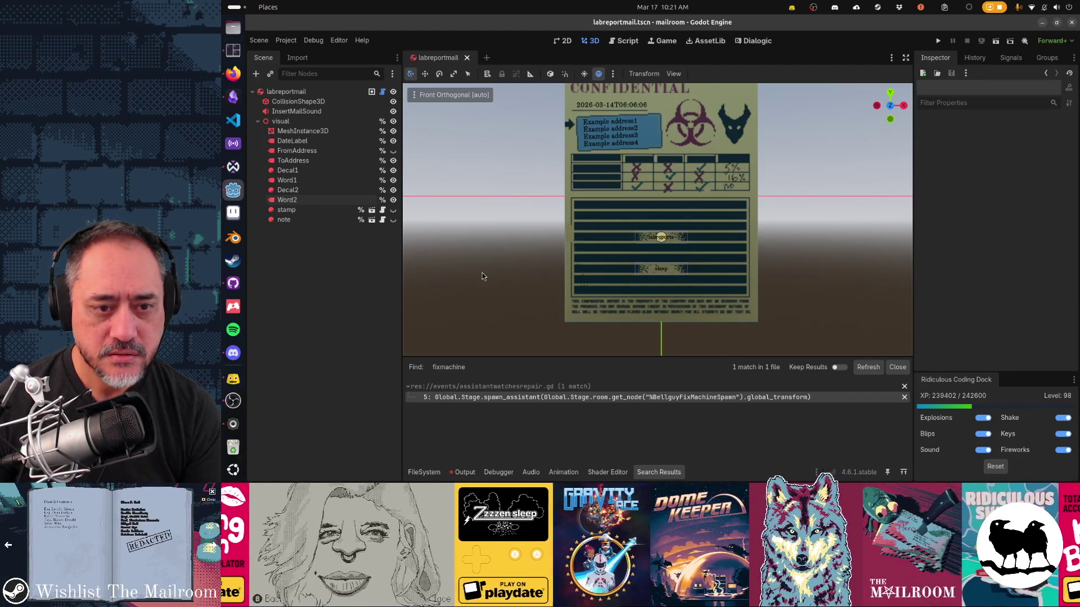
Step: Try sliding Decal2 and Word2 left, then undo to keep them centred
left_click(316, 190)
left_click(287, 200, "shift")
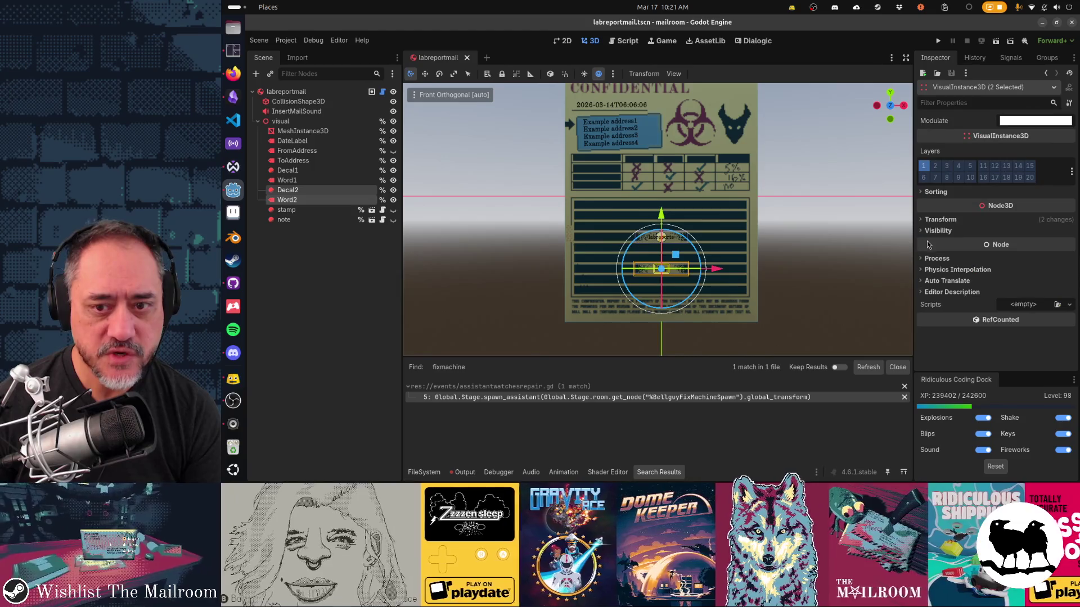
left_click(938, 220)
mouse_move(714, 270)
left_mouse_down()
mouse_move(658, 277)
mouse_move(775, 282)
left_mouse_up()
key("ctrl+z")
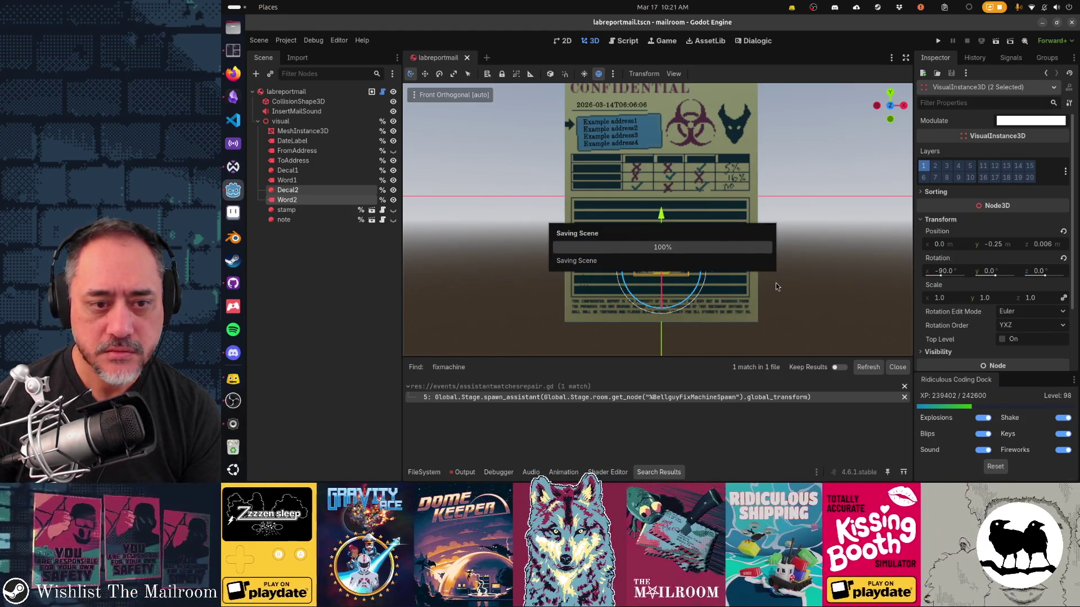
left_click(673, 338)
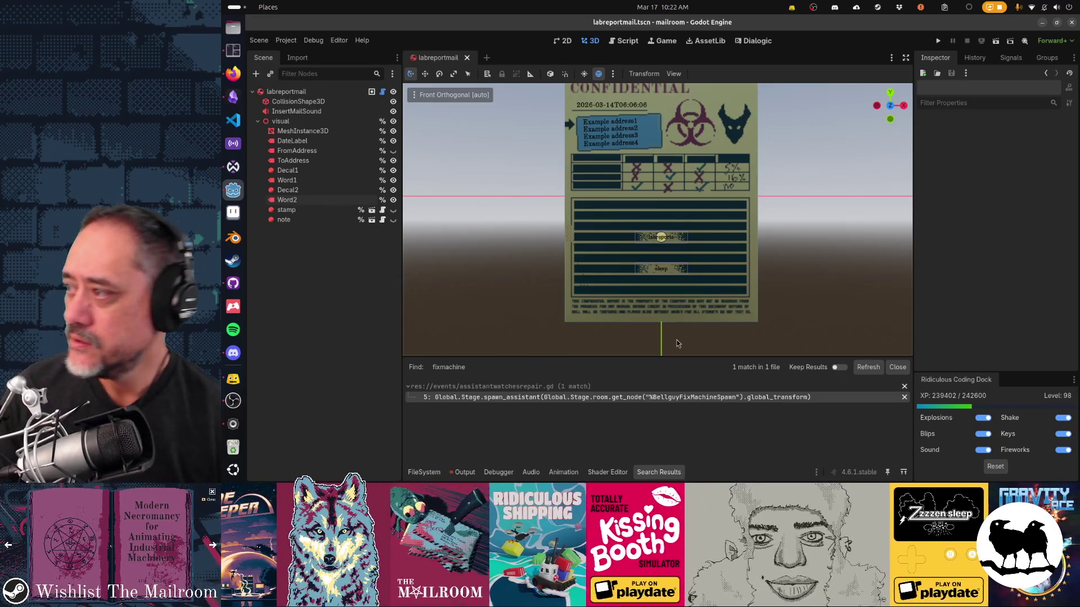
Step: Commit labreportmail.tscn and papersheet_paper.res to main as 'Fix lab report words off the page'
left_click(238, 282)
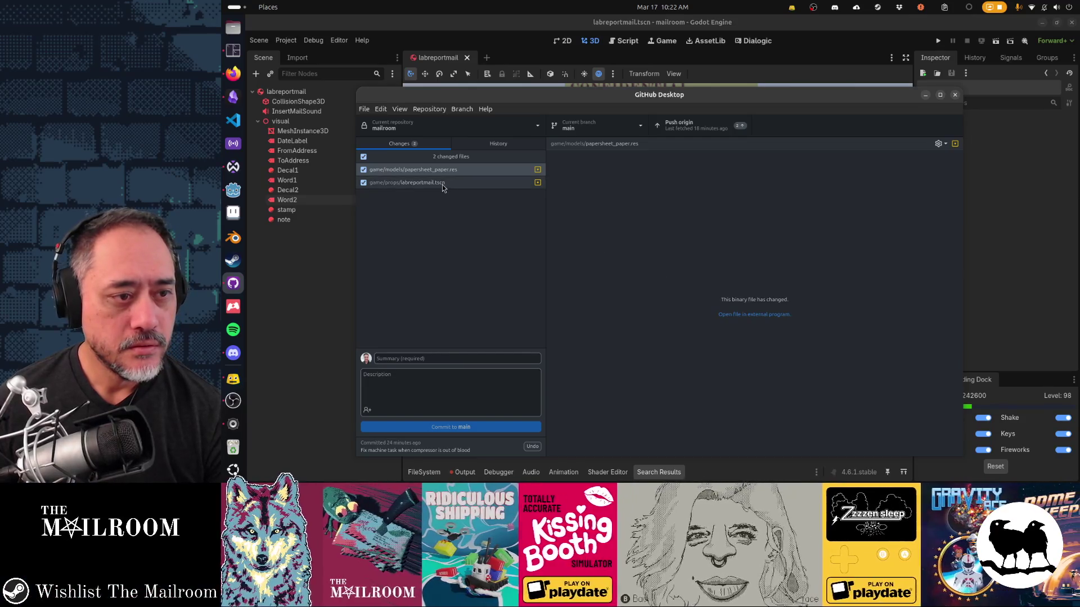
left_click(444, 183)
left_click(450, 172)
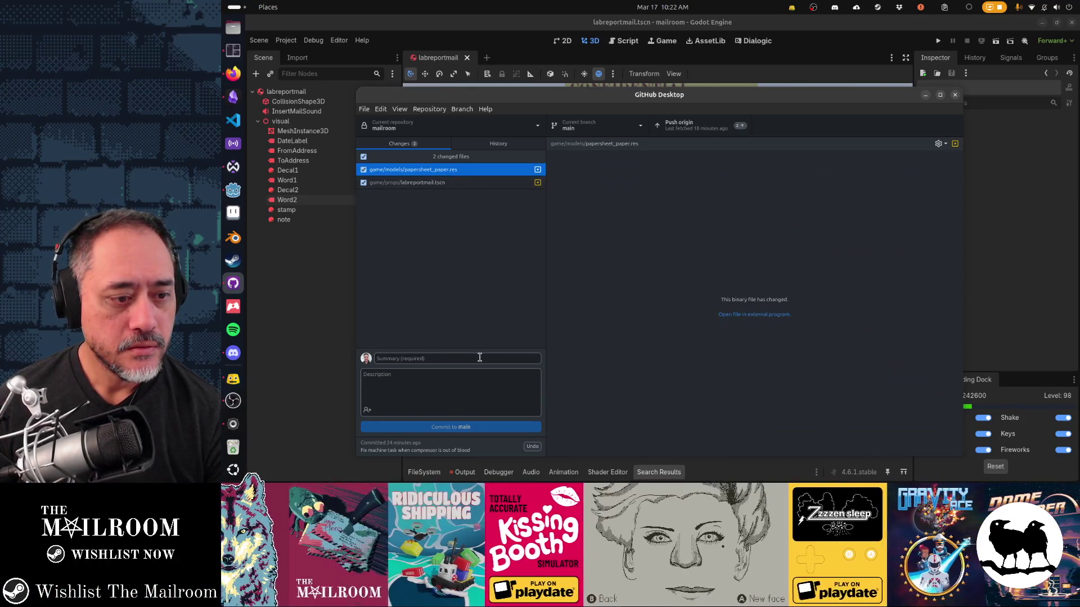
left_click(480, 357)
type("F")
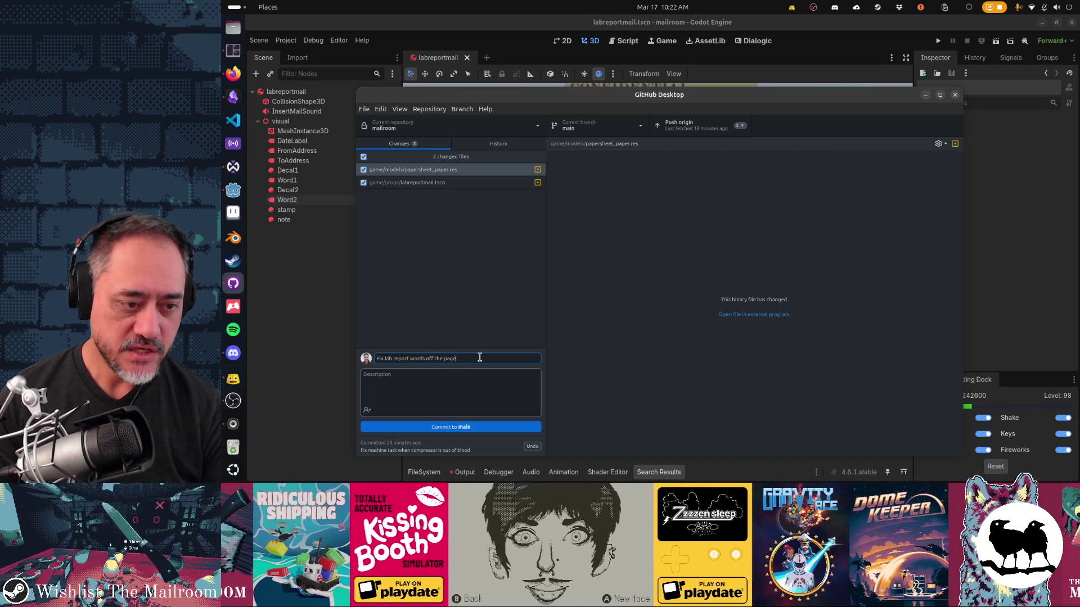
key("ctrl+Return")
Step: Switch from GitHub Desktop to the Obsidian notes
key("alt+Tab")
key("alt+Tab")
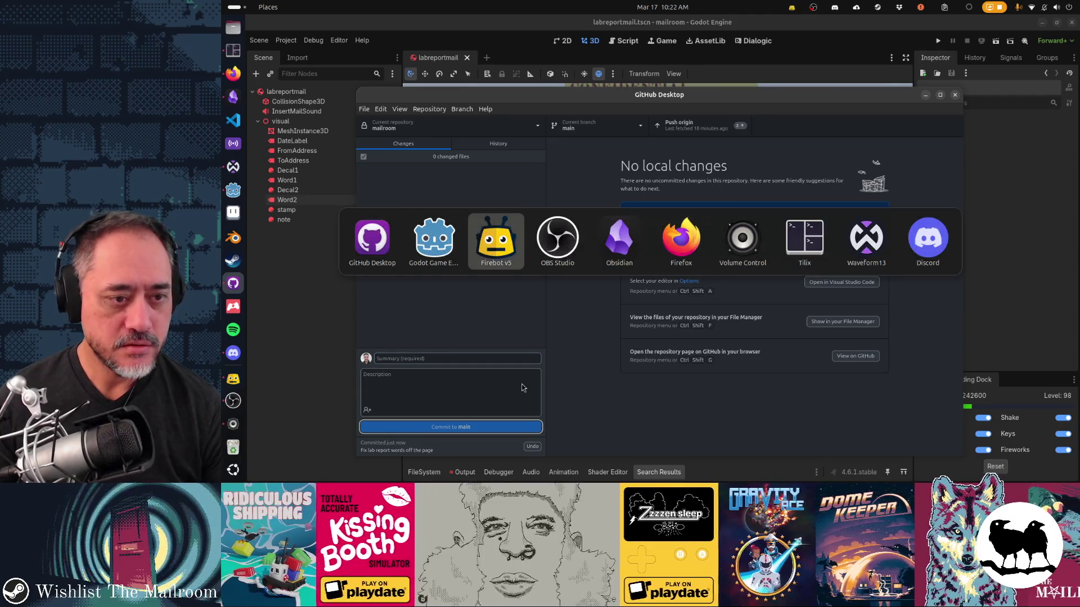
key("alt+Tab")
key("alt+Tab")
key("alt+Tab")
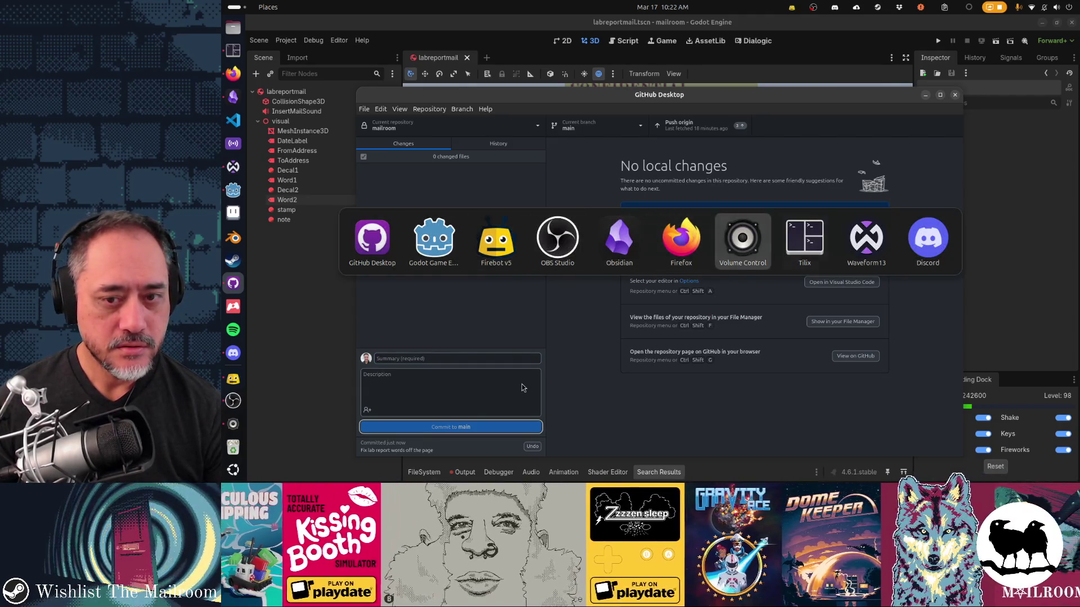
key("alt+Tab")
key("alt+Tab")
key("alt+Tab")
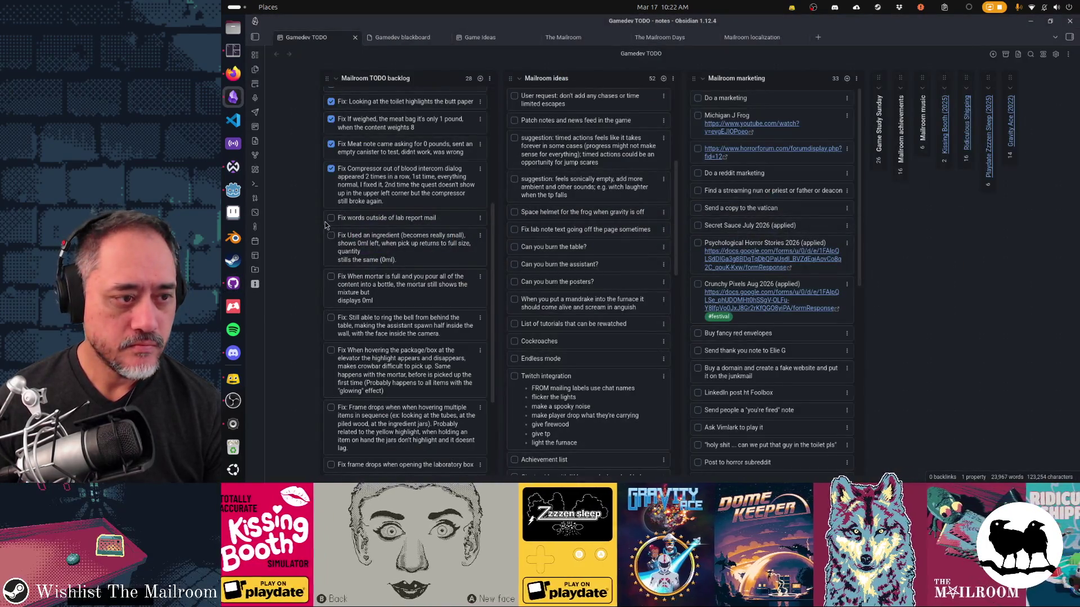
Step: Join the broken line in the 'Used an ingredient' task card
scroll(412, 321, "up", 3)
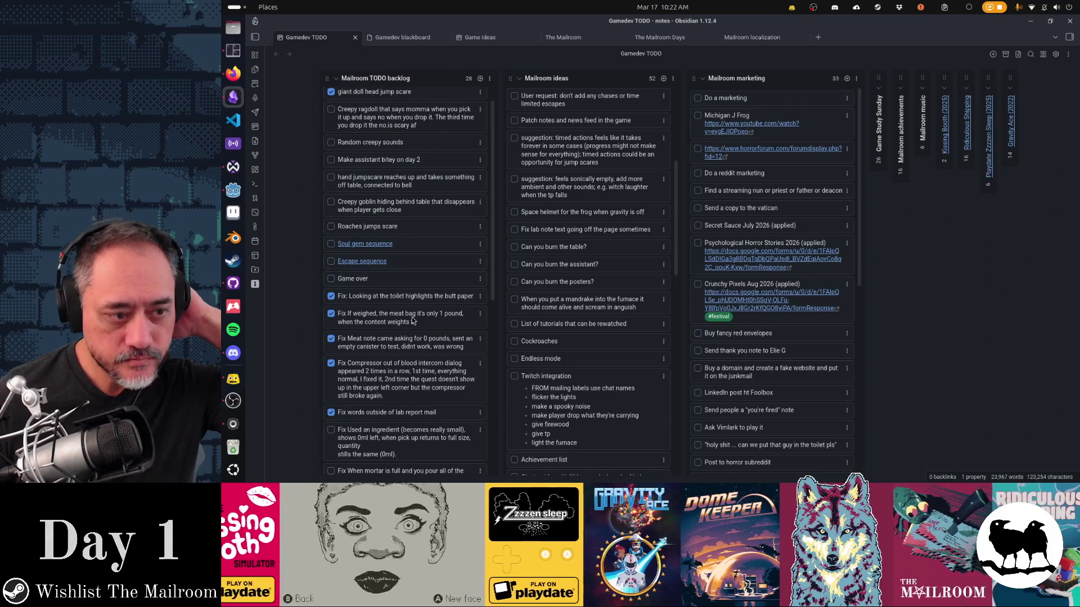
scroll(412, 320, "down", 3)
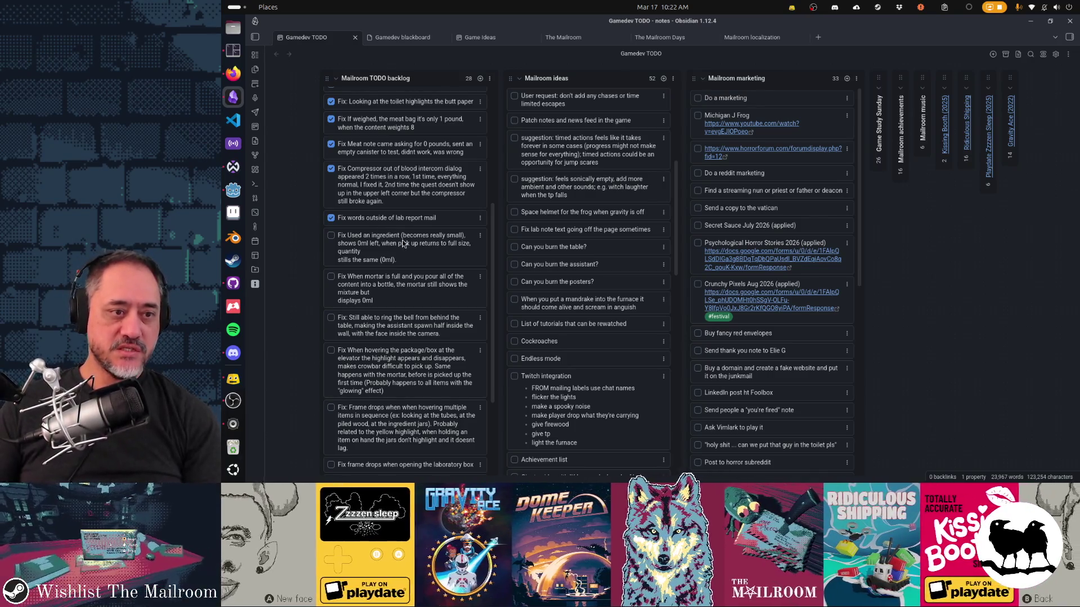
left_click(351, 259)
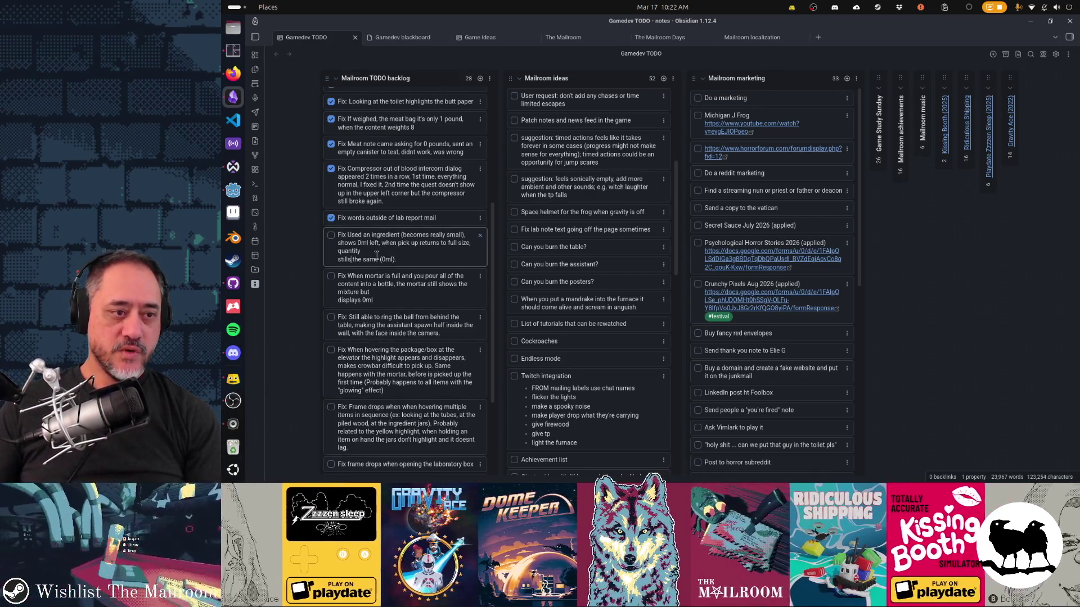
key("BackSpace")
key("Return")
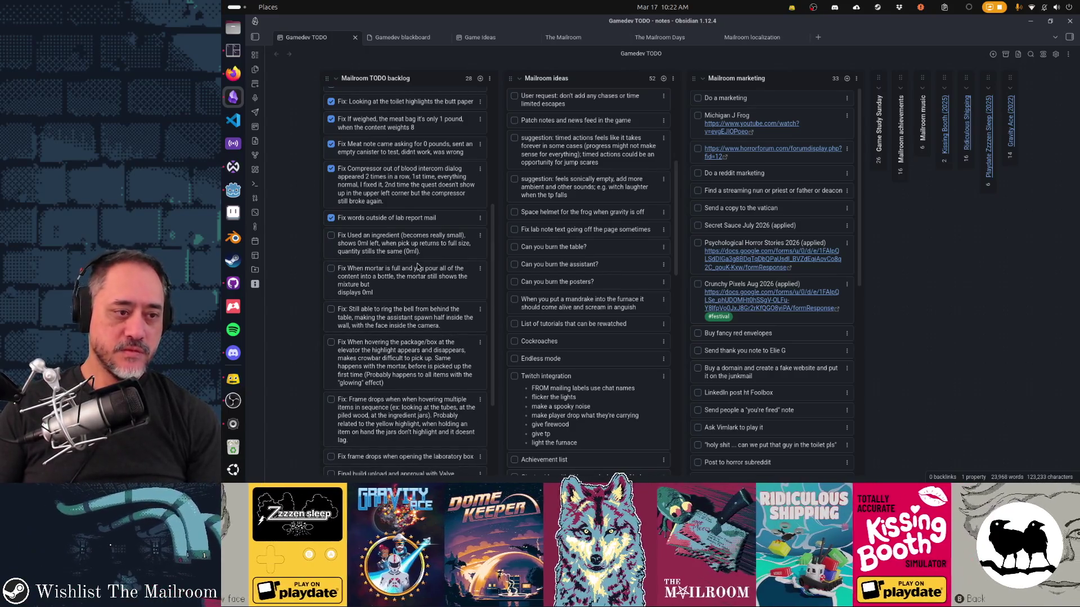
Step: Remove the line break before 'displays 0ml' in the mortar-is-full card, then return to Godot
left_click(409, 287)
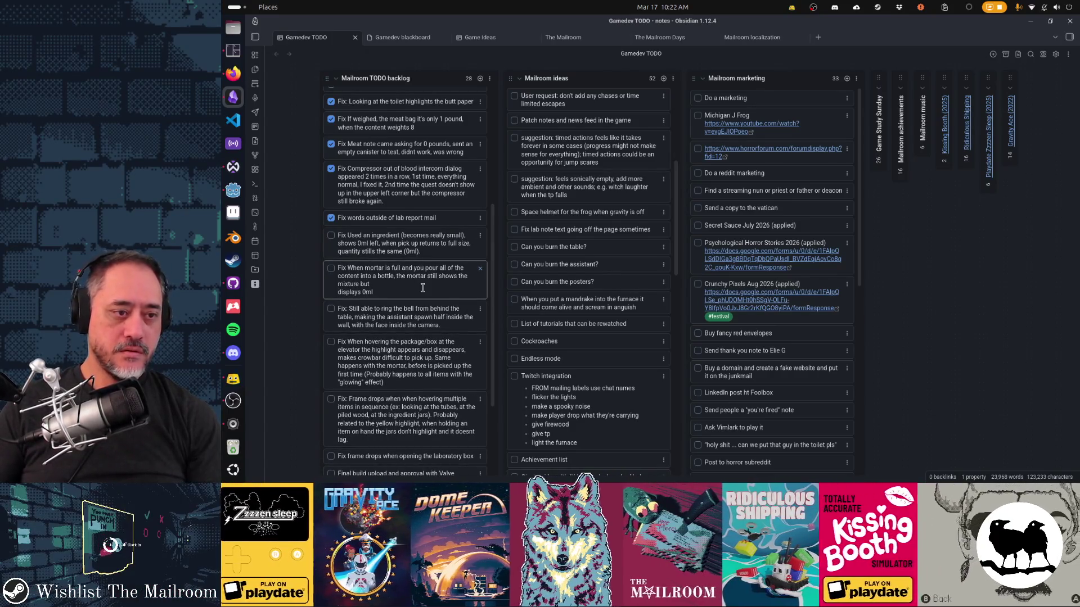
key("BackSpace")
key("Return")
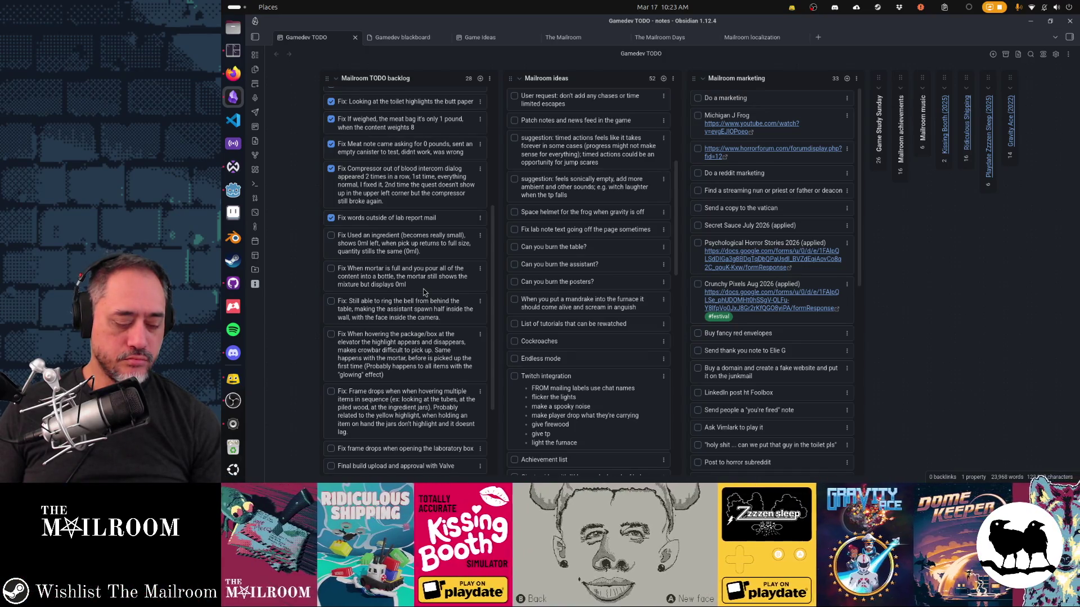
left_click(233, 190)
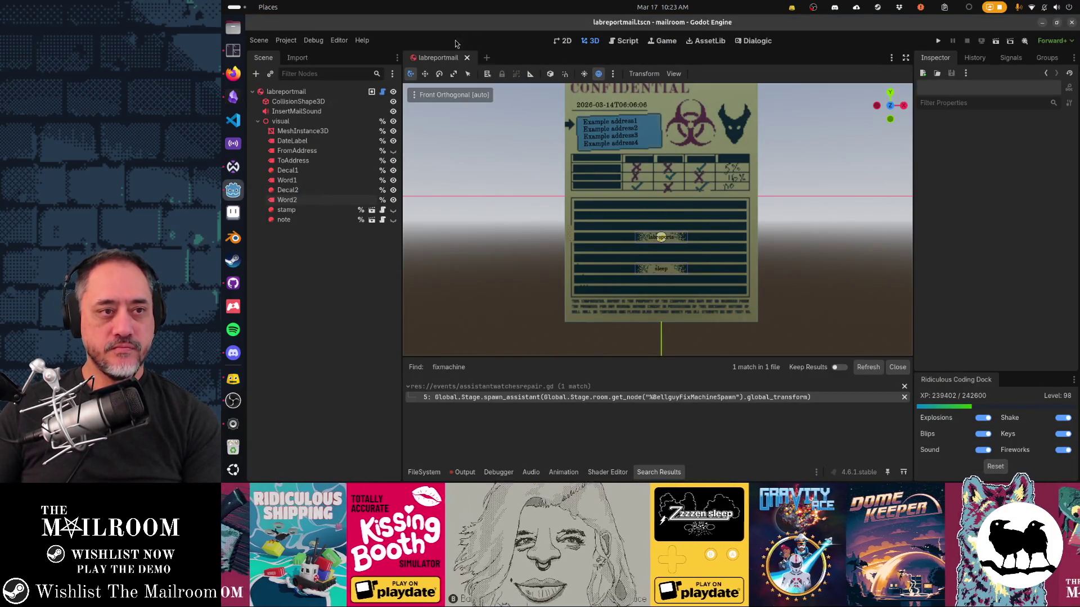
Step: Close the labreportmail.tscn tab, run The Mailroom, and start playing from its main menu
middle_click(444, 59)
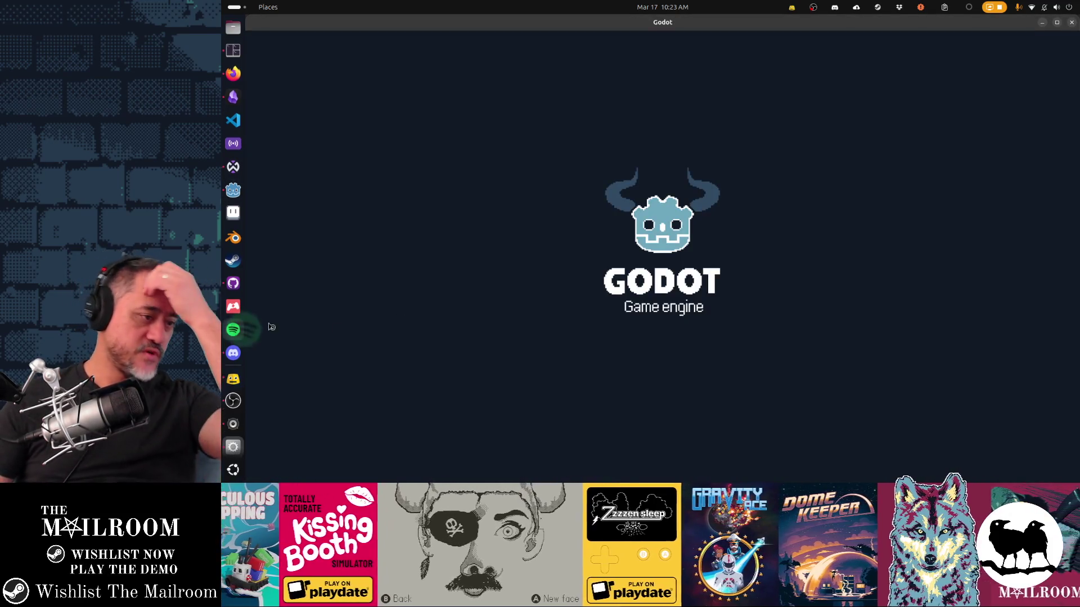
key("super")
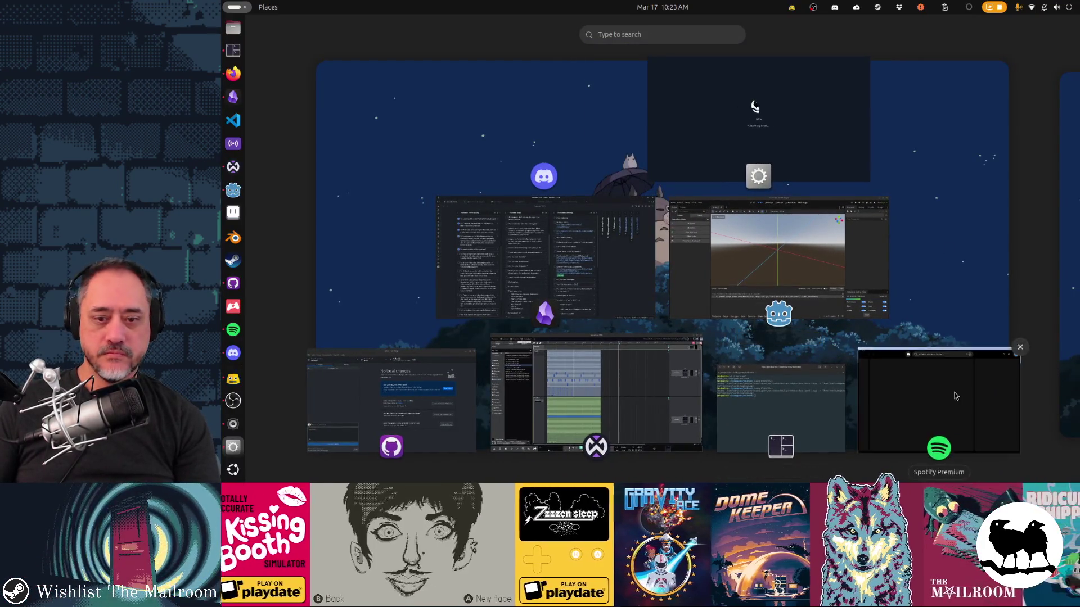
key("super")
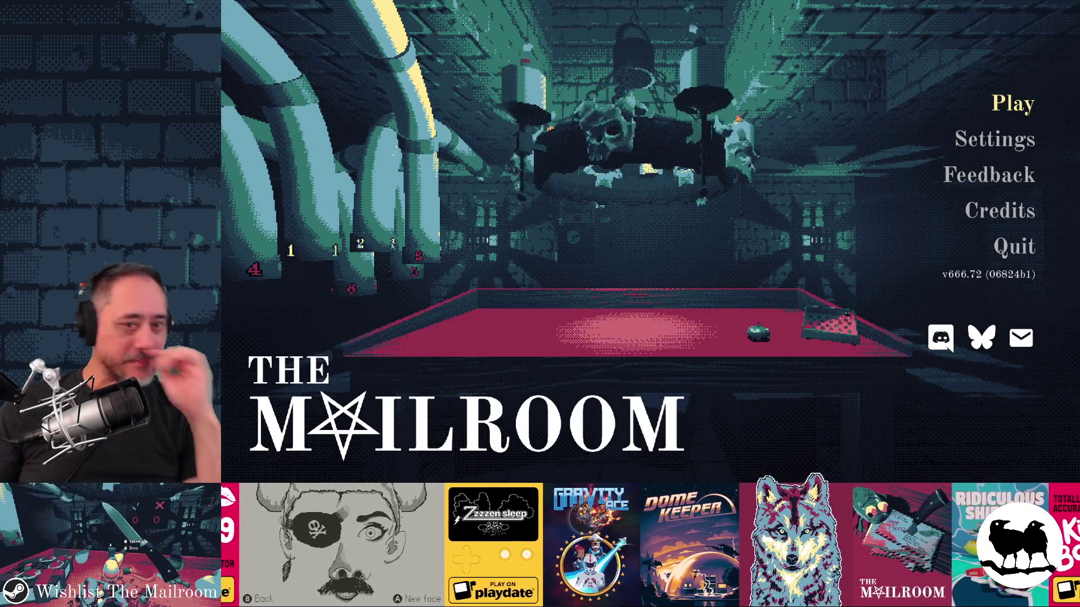
key("Return")
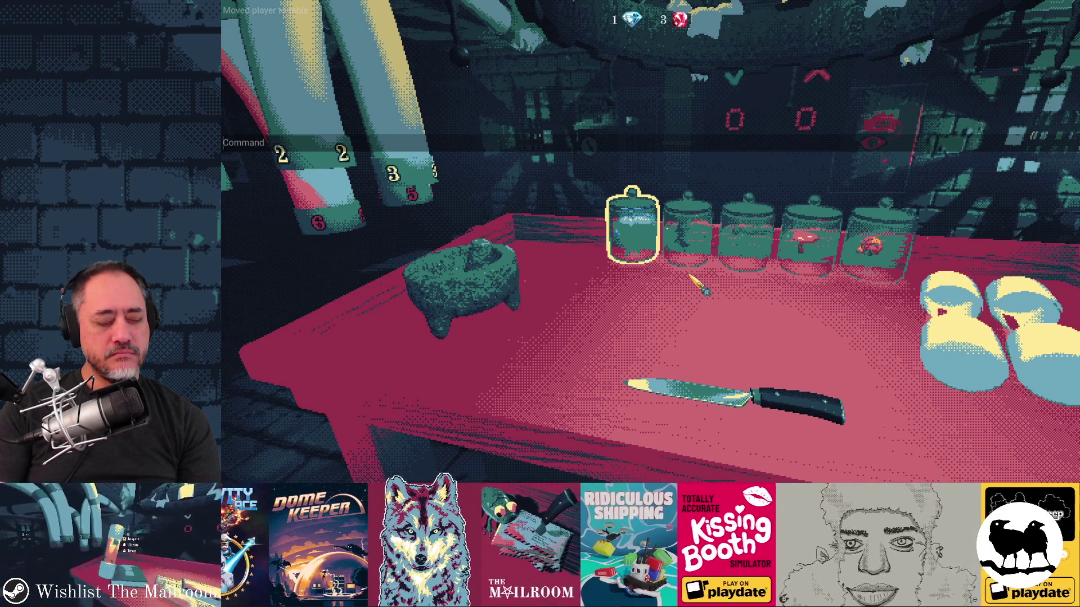
Step: Drop a Mandrake into the mortar, move the mortar right, and set the root on the table
right_click(691, 276)
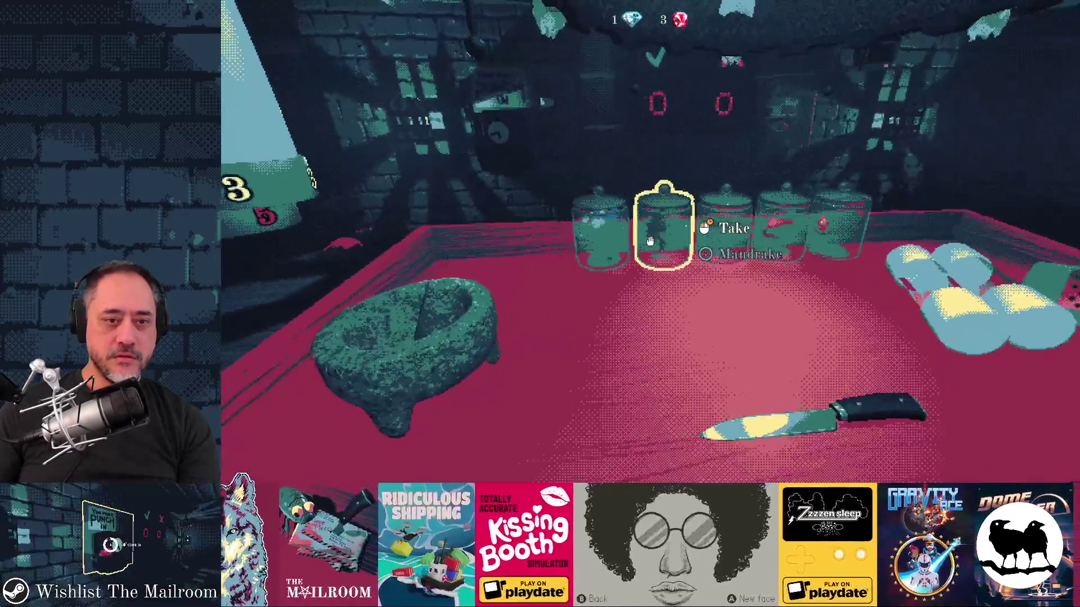
left_click_drag(650, 241, 650, 241)
left_click(650, 241)
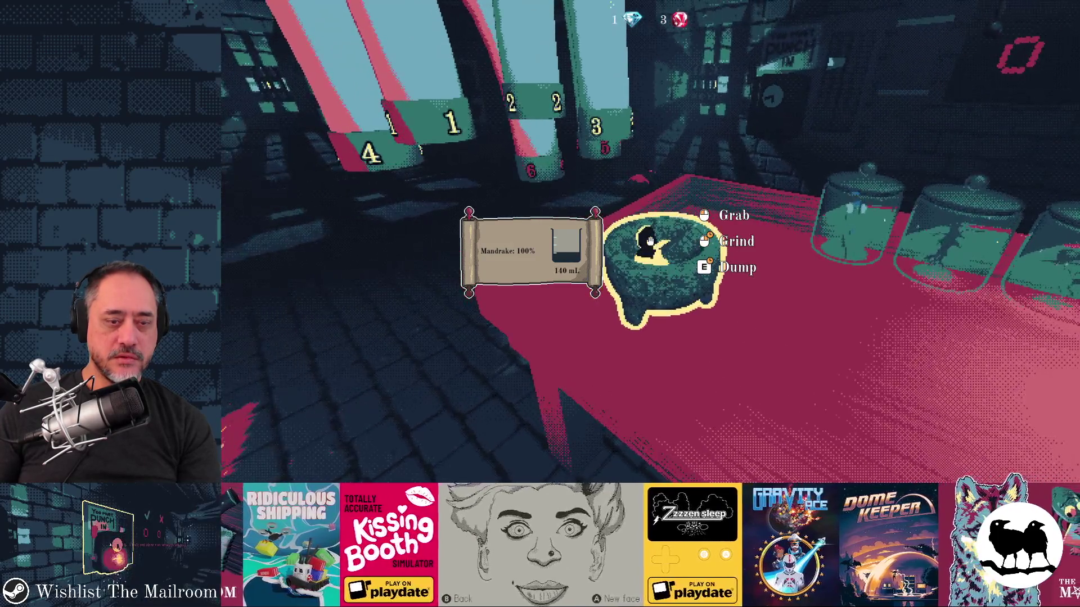
left_click(650, 241)
left_click(650, 242)
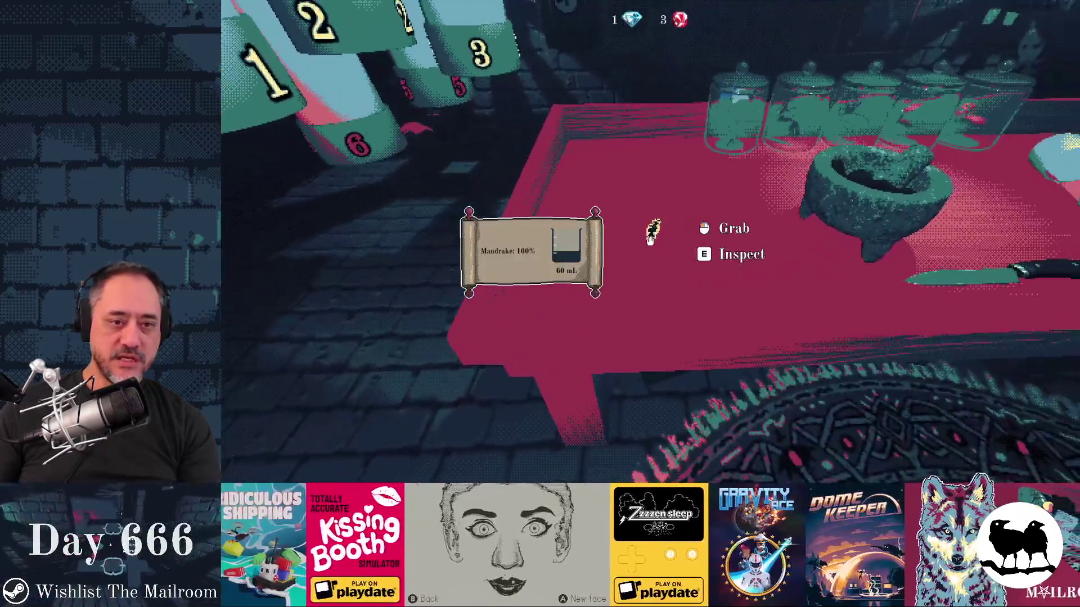
left_click(650, 241)
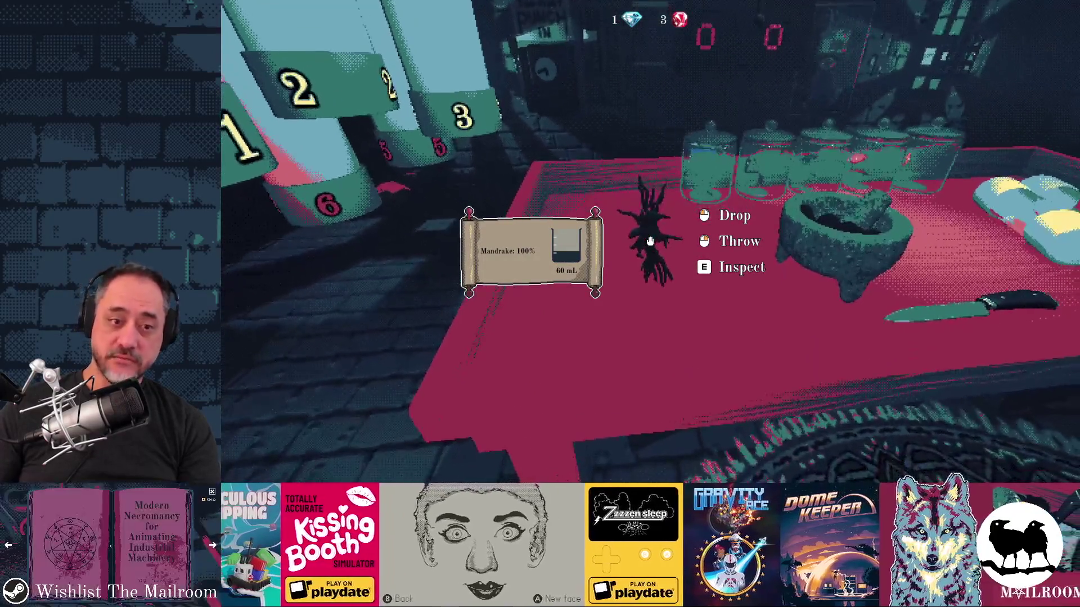
left_click(650, 242)
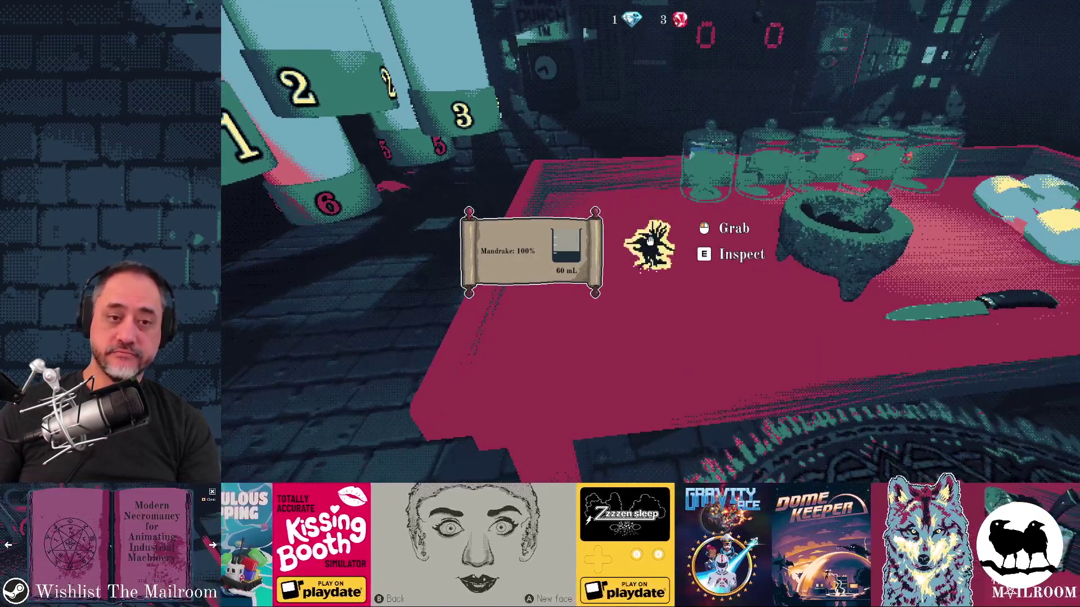
Step: Pause the game and switch back to the Godot editor
key("Escape")
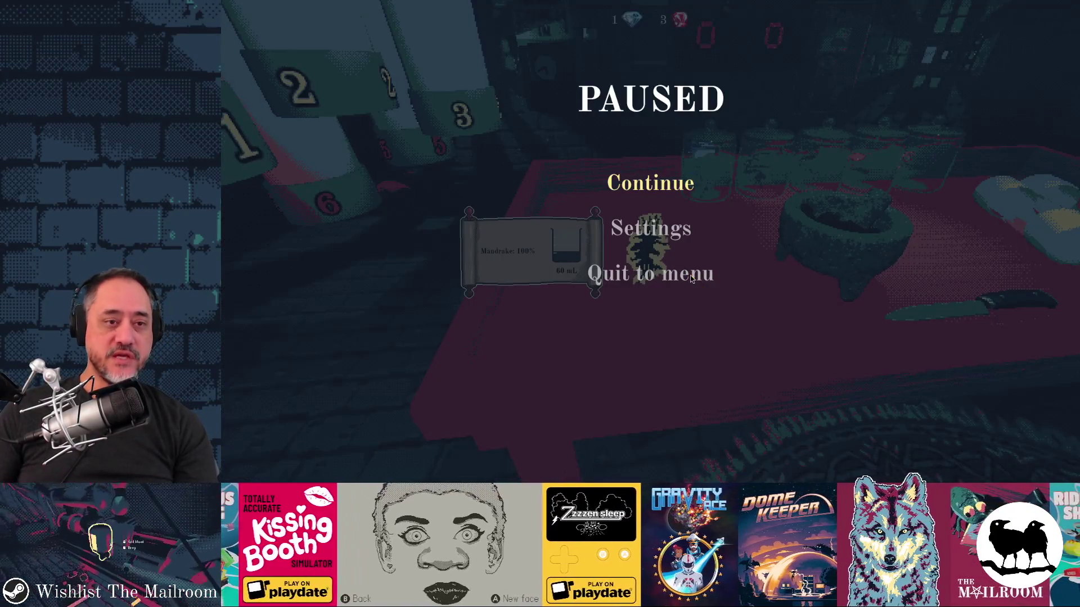
key("alt+Tab")
key("Tab")
key("Tab")
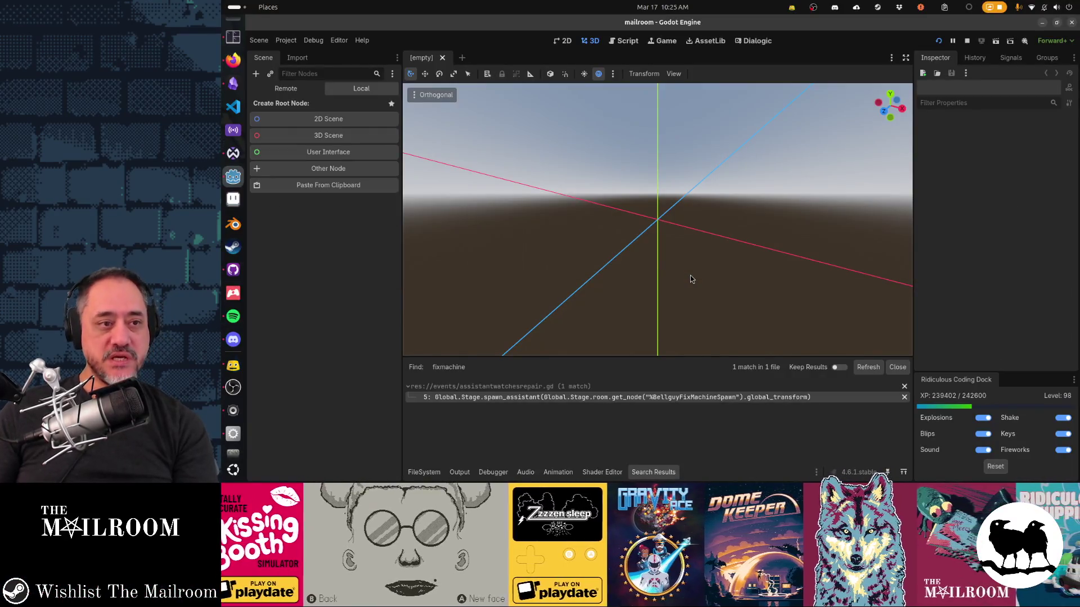
Step: Close labreportmail.gd in the script editor and bring up the quick-open Select Resource picker
mouse_move(672, 302)
left_mouse_down()
mouse_move(709, 306)
mouse_move(705, 284)
left_mouse_up()
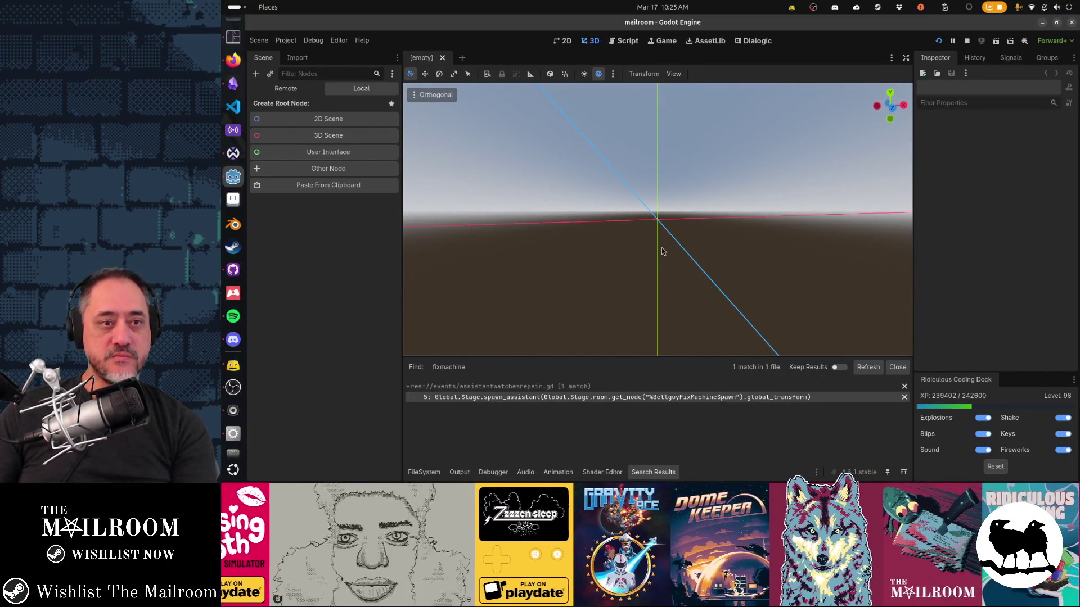
key("KP_5")
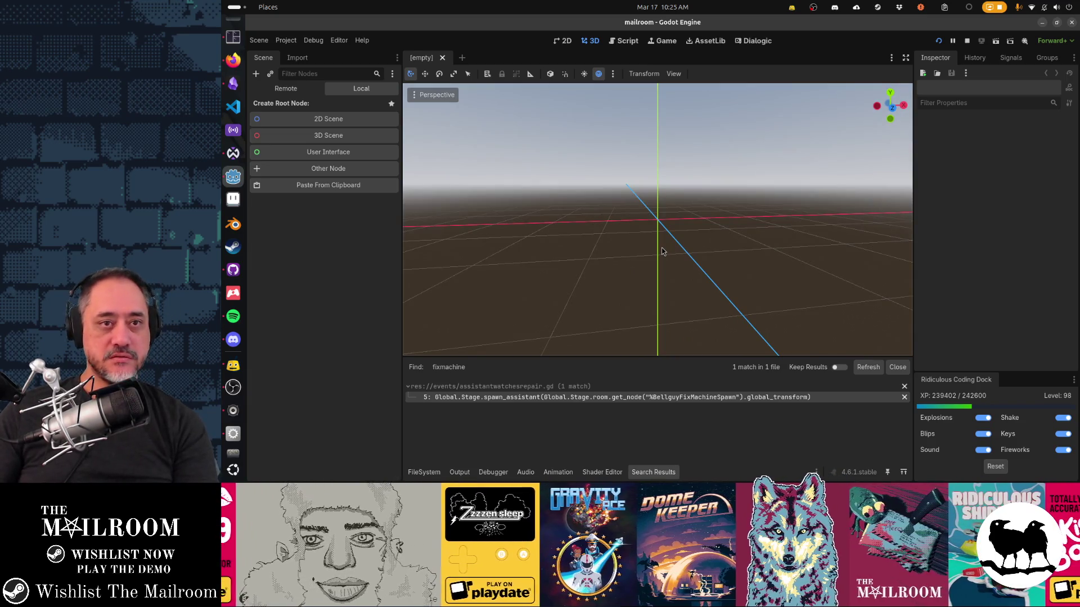
left_click(626, 42)
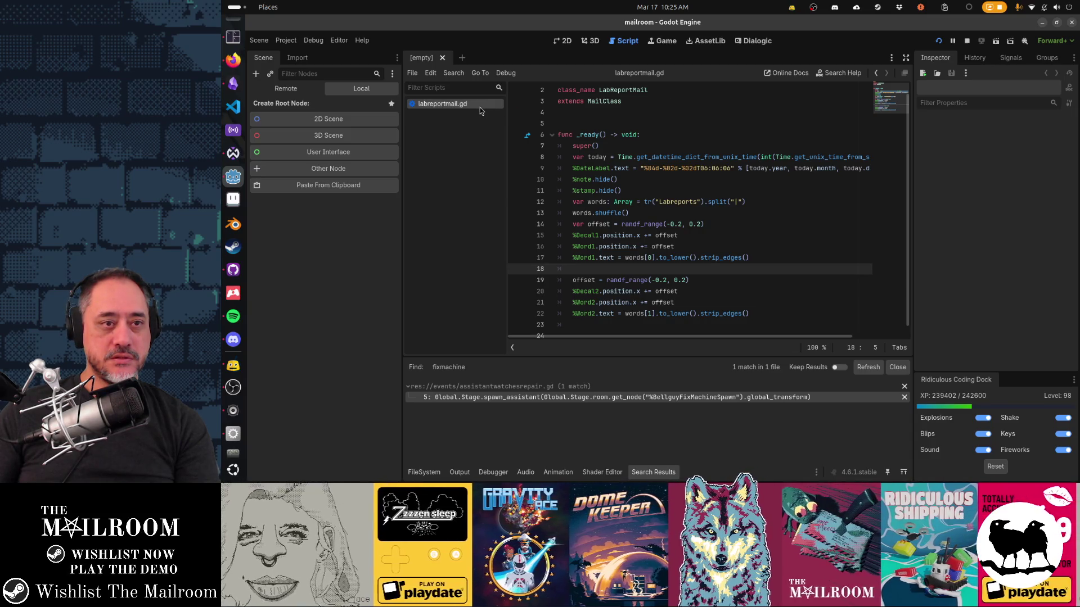
middle_click(443, 104)
key("alt+shift+o")
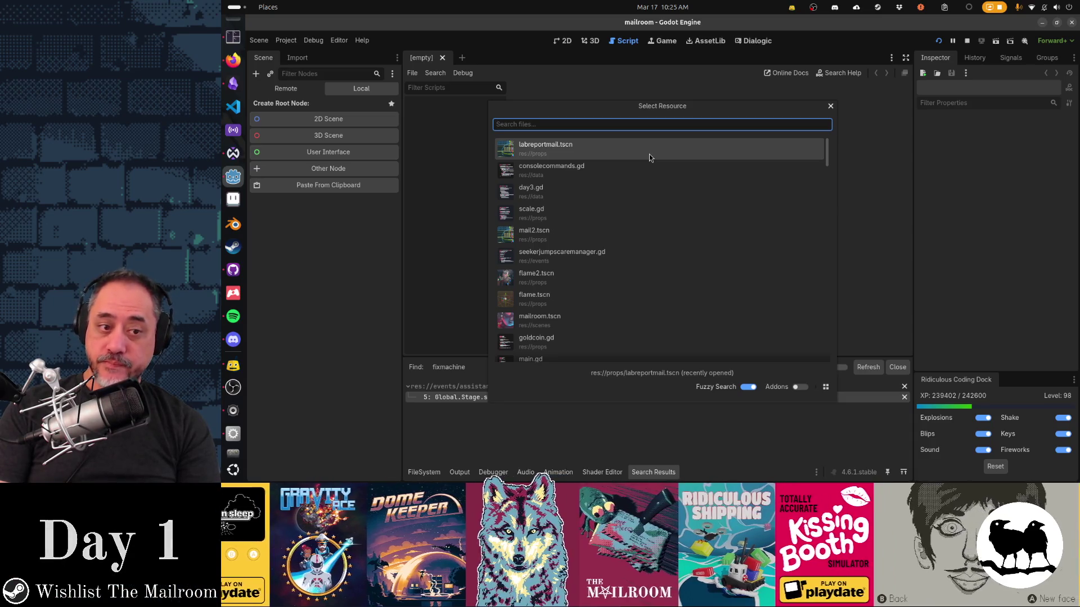
Step: Open player.gd from the 'playe' Quick Open results and bring up its Find bar
type("cplayer.gd")
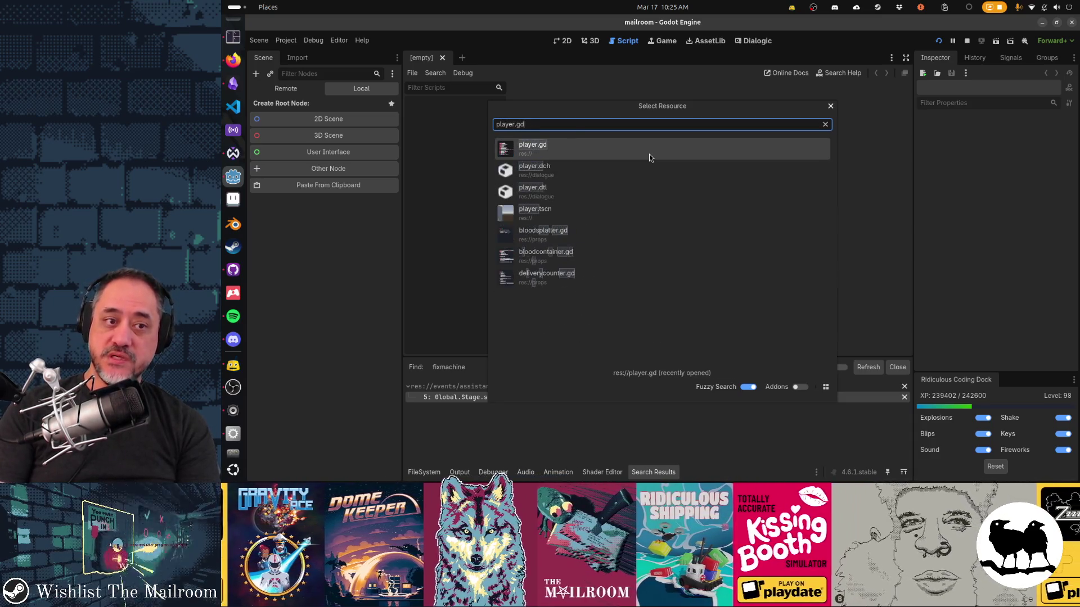
key("Return")
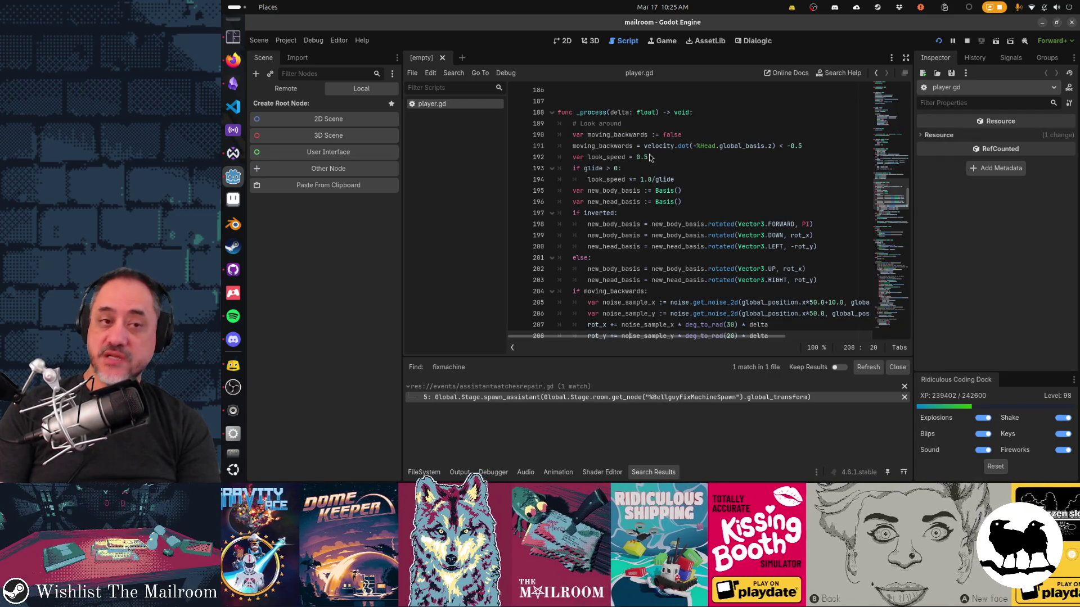
key("ctrl+f")
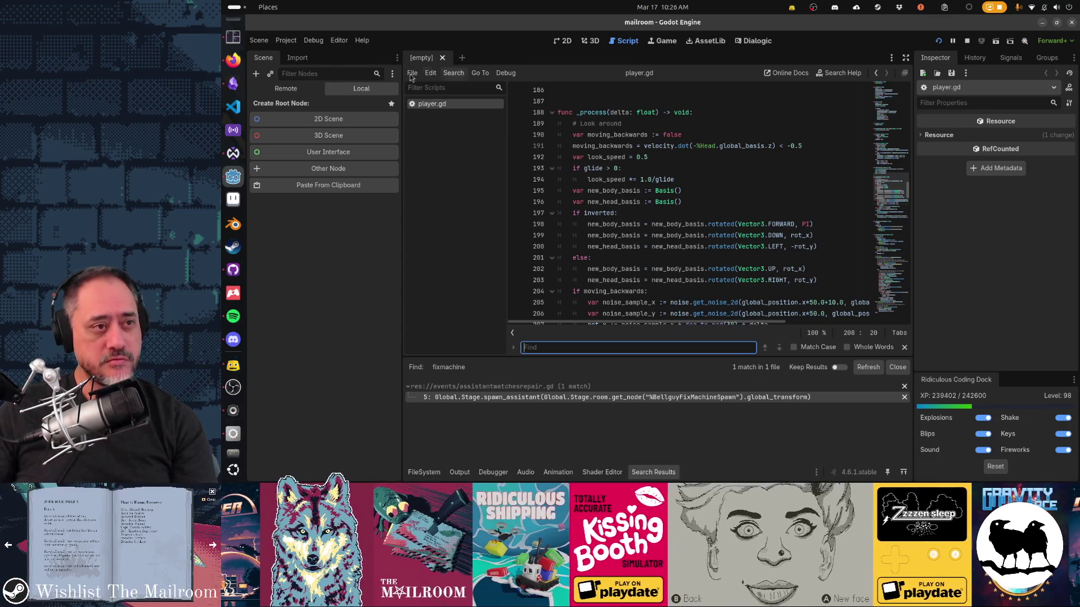
left_click(226, 61)
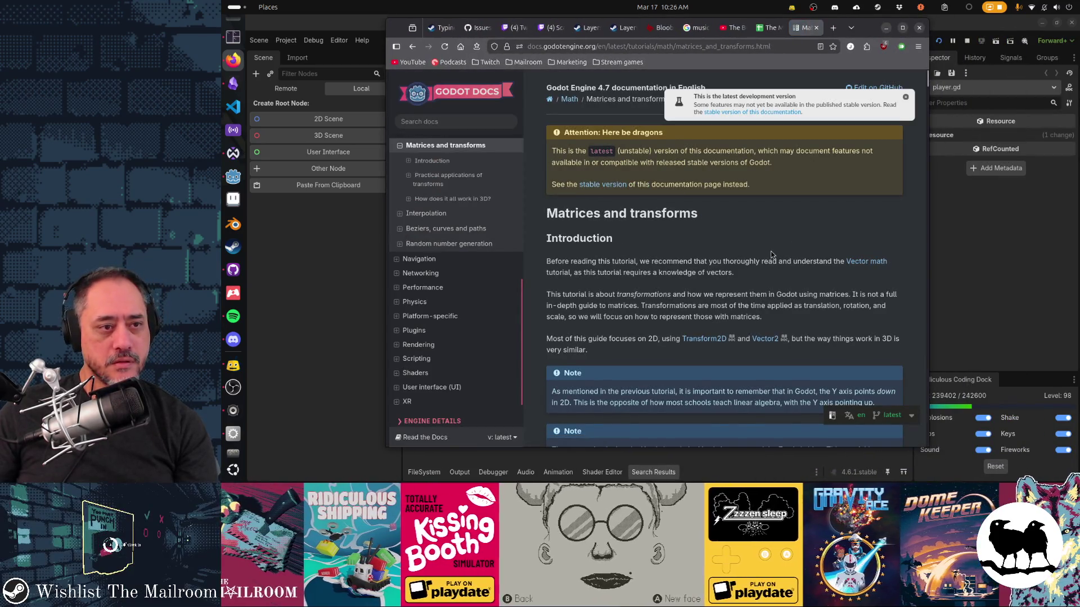
Step: Find 'basis' on the Matrices and transforms page and step through its first matches
key("ctrl+f")
type("basis")
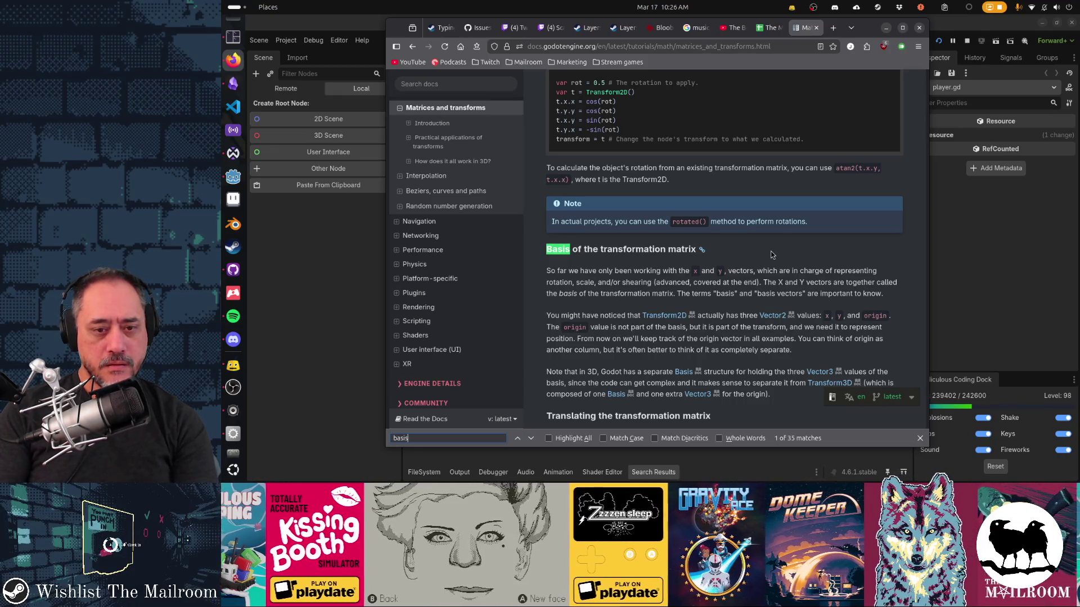
scroll(771, 255, "down", 2)
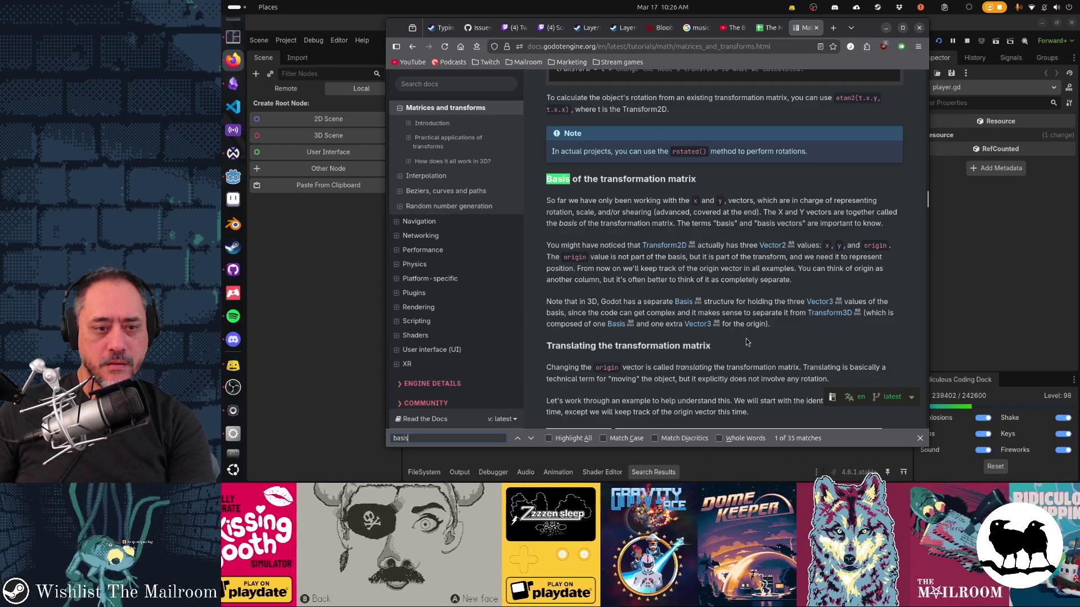
key("Return")
key("Return")
key("Return")
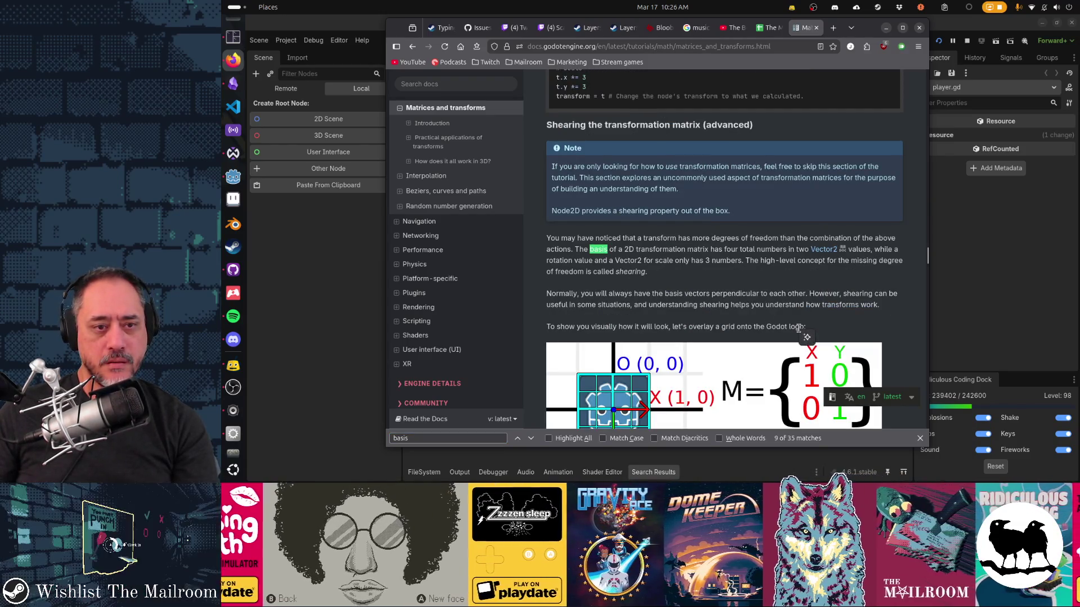
key("Return")
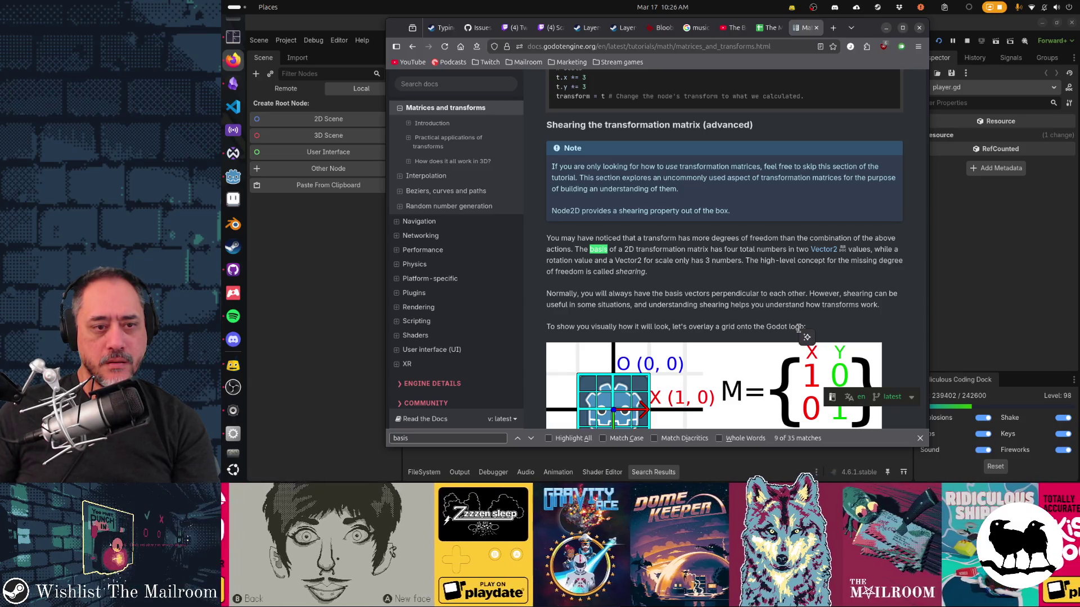
key("Return")
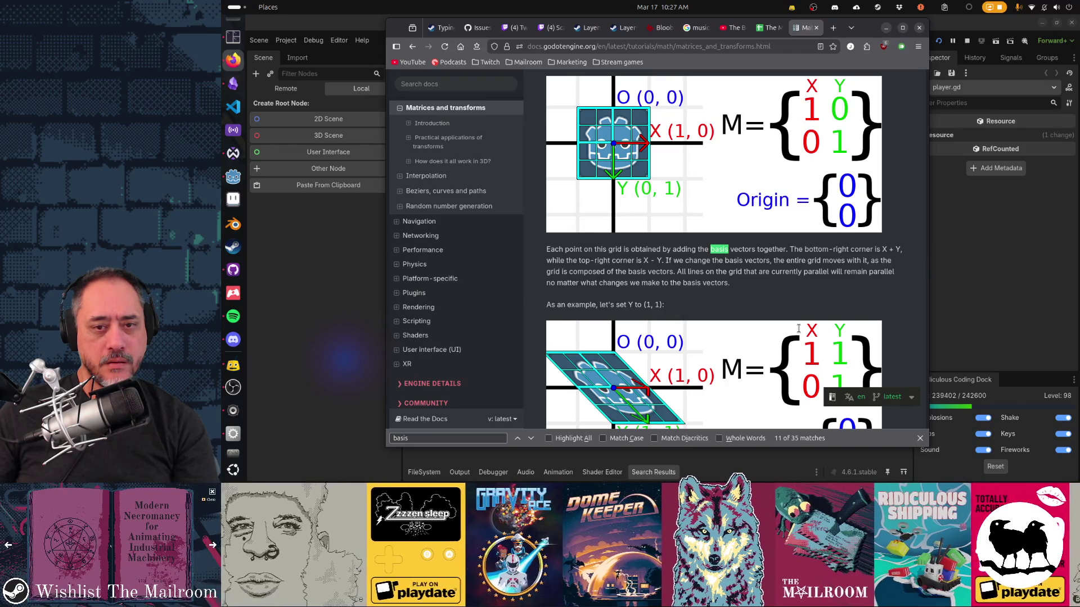
key("Return")
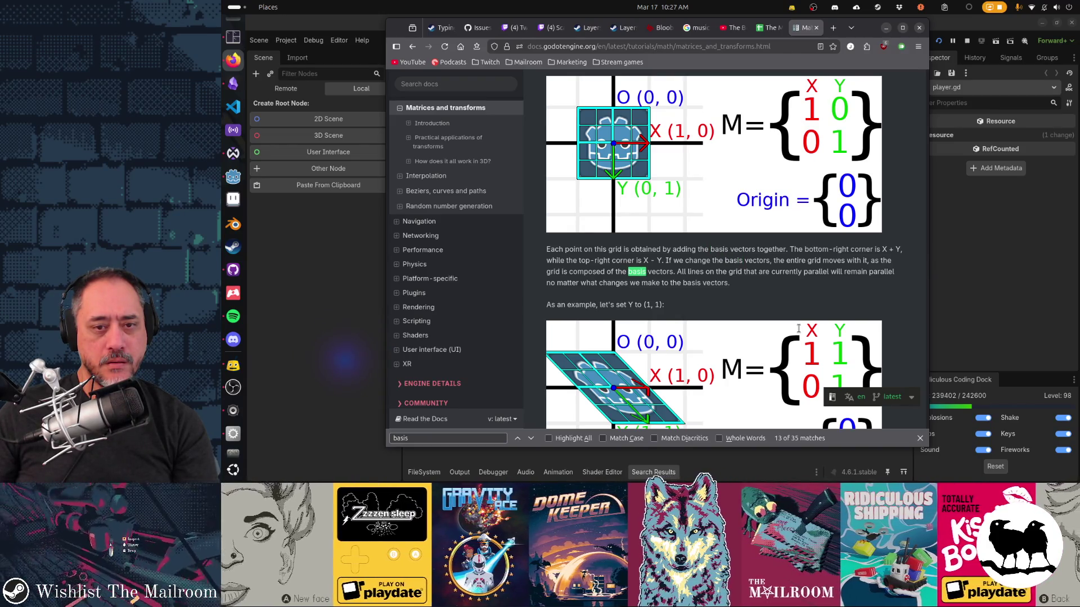
key("Return")
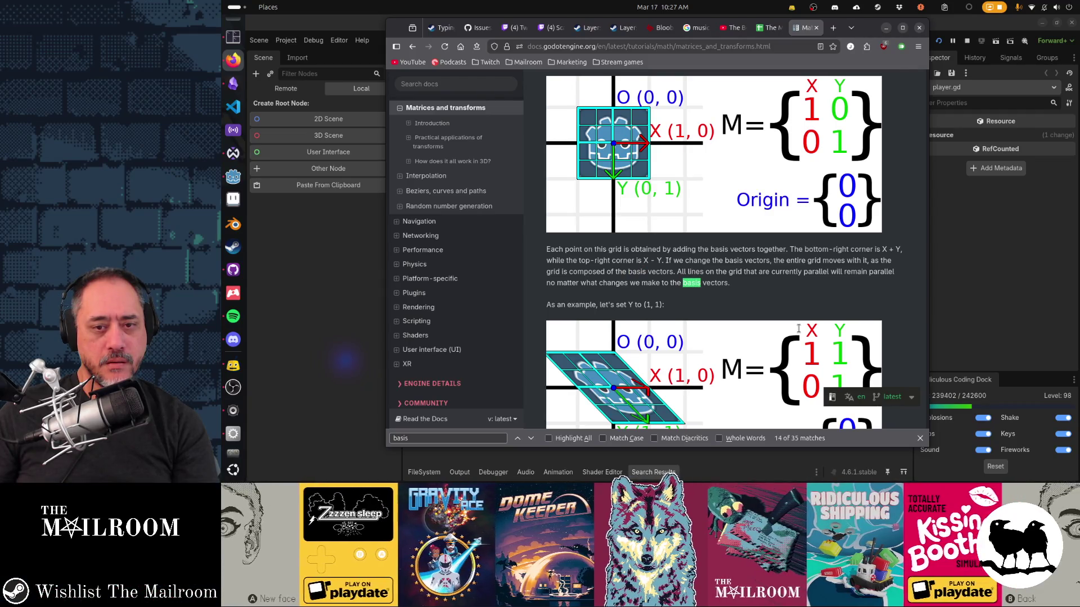
Step: Step through the remaining 'basis' mentions, including the Note, then search the docs for '3d transforms'
key("Return")
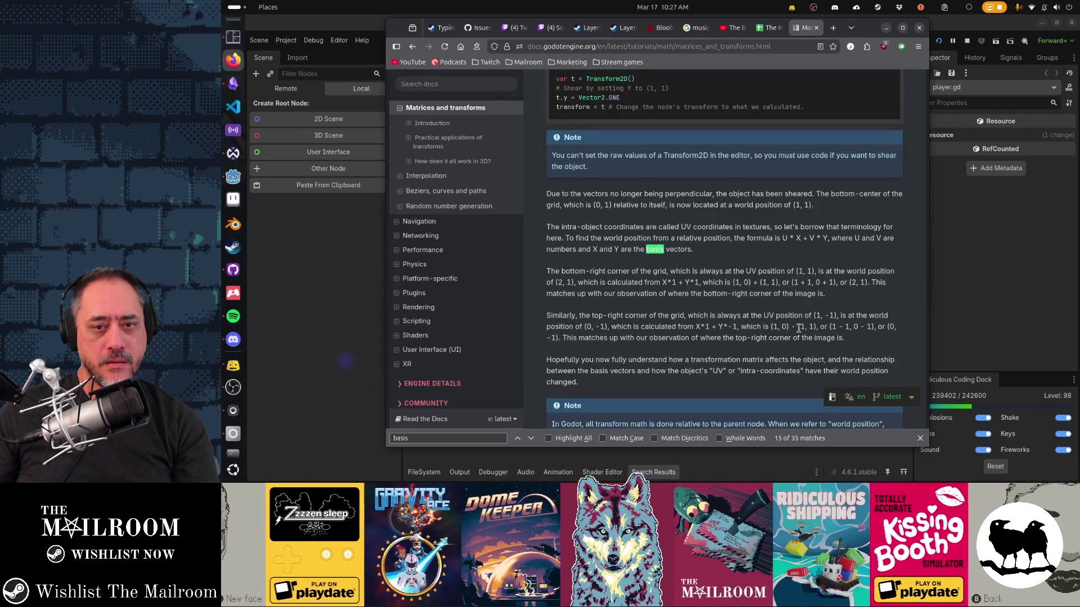
key("Return")
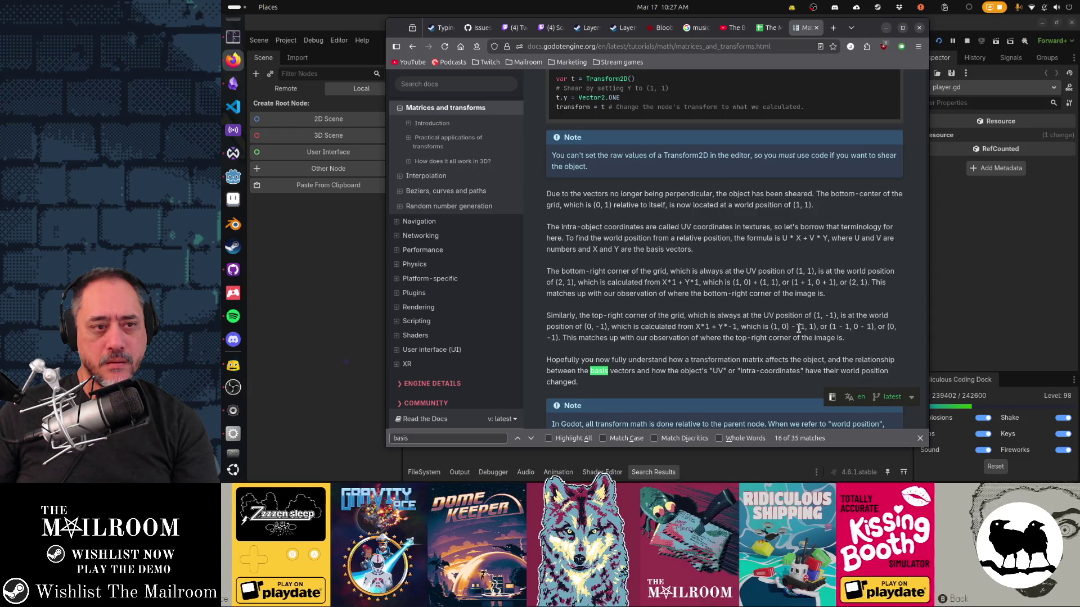
key("Return")
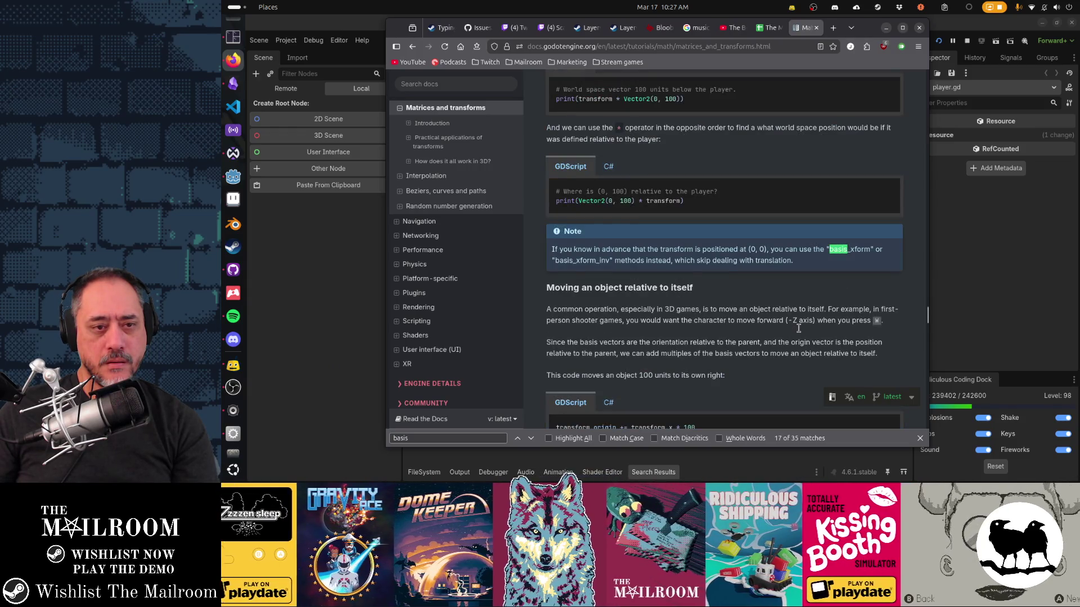
key("Return")
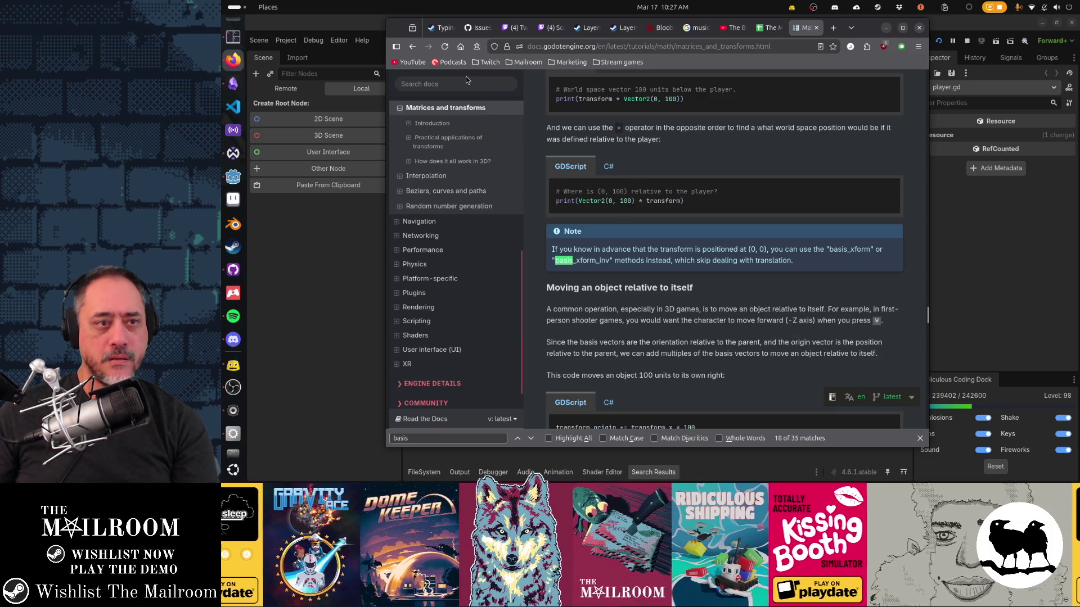
left_click(466, 83)
type("3d transforms")
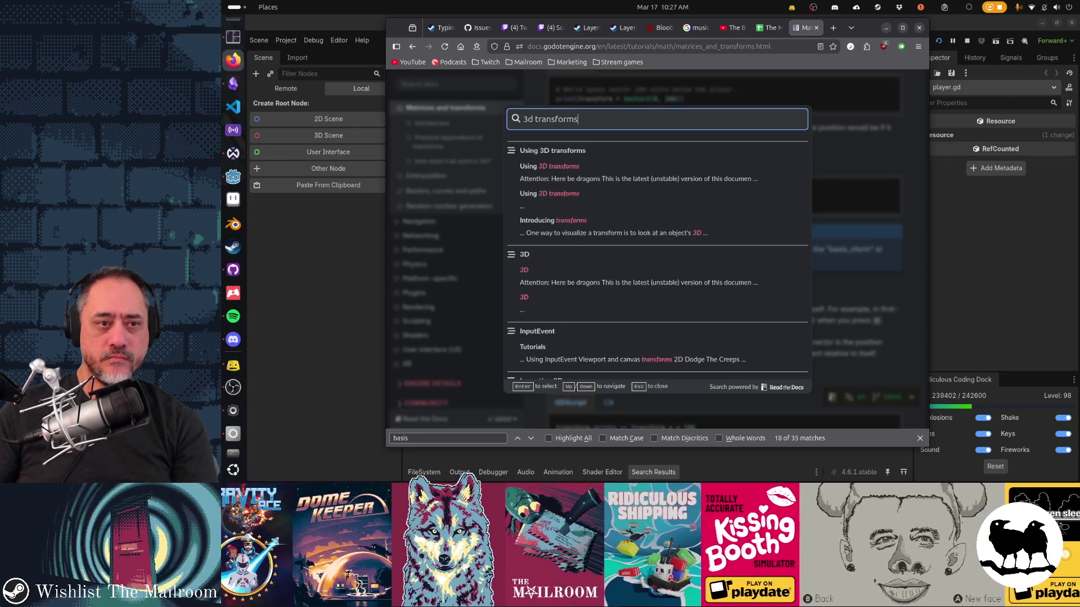
Step: Open 'Using 3D transforms' and highlight the sentences about inferring scale from basis axis lengths
left_click(540, 150)
key("Return")
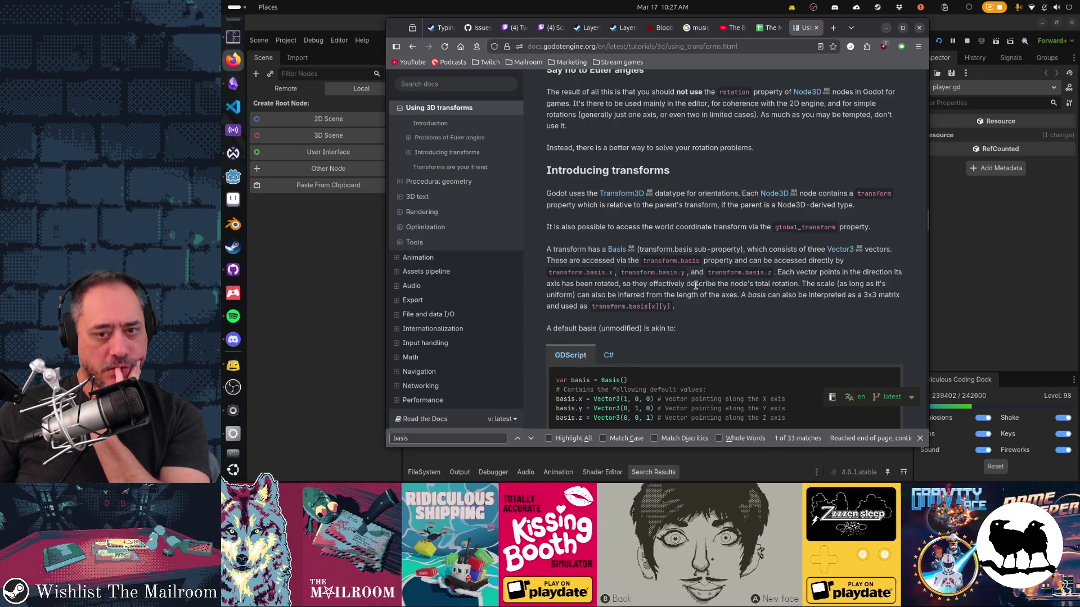
left_click_drag(596, 297, 719, 297)
mouse_move(807, 284)
left_mouse_down()
mouse_move(604, 296)
mouse_move(732, 298)
left_mouse_up()
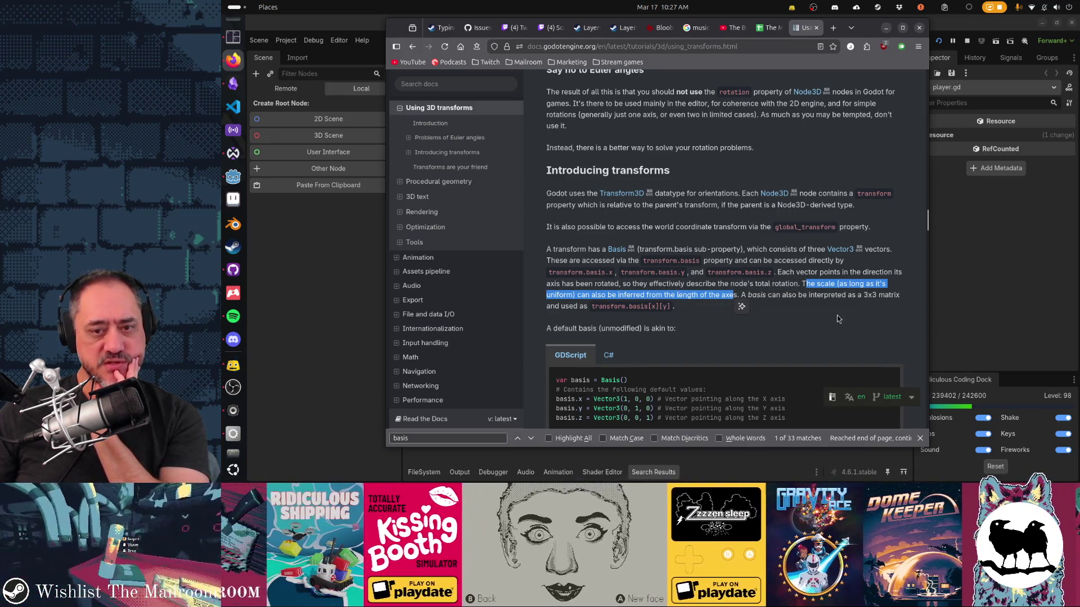
left_click(837, 319)
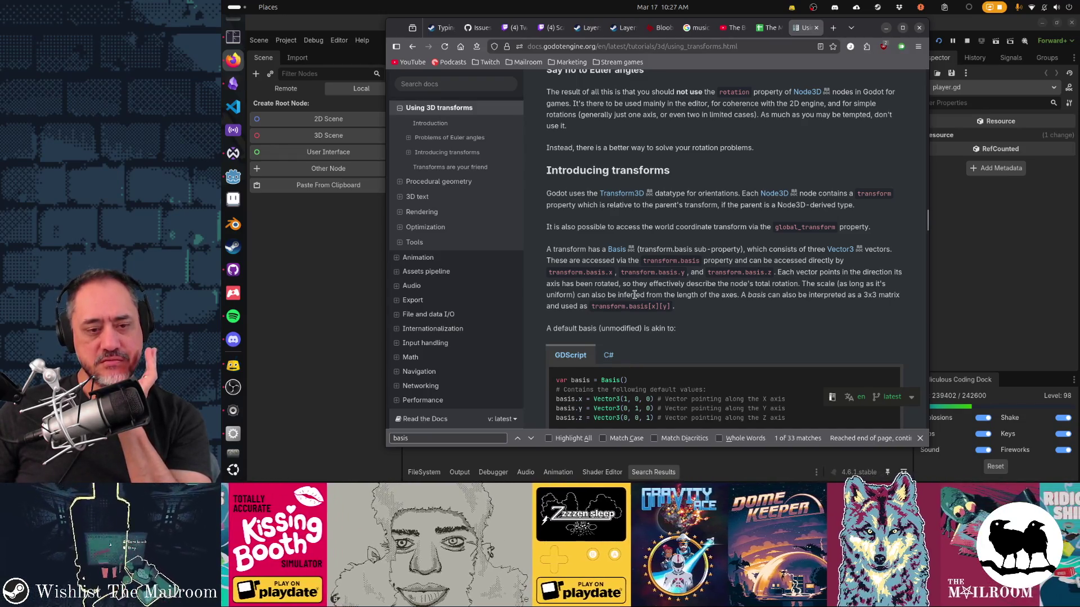
Step: Scroll down and highlight the three default basis vector lines in the code sample
scroll(635, 294, "down", 5)
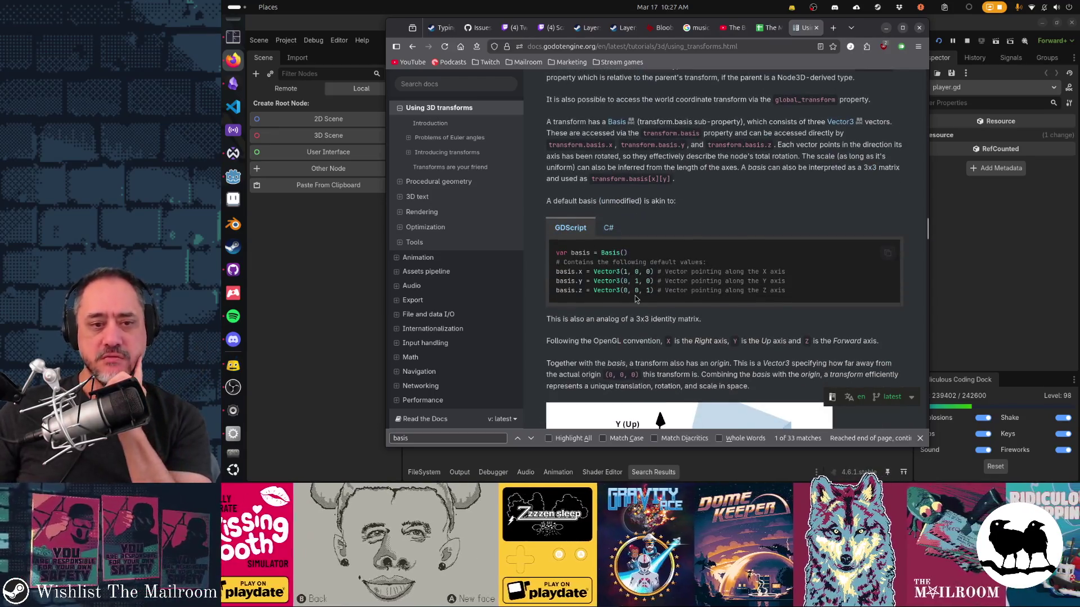
mouse_move(556, 271)
left_mouse_down()
mouse_move(731, 284)
mouse_move(648, 288)
left_mouse_up()
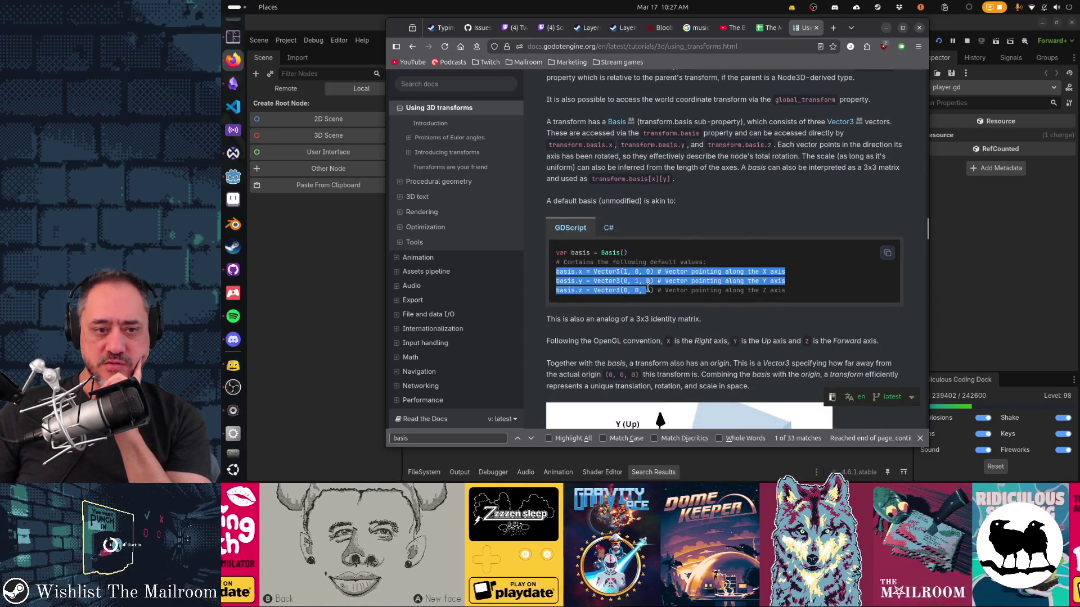
left_click(649, 281)
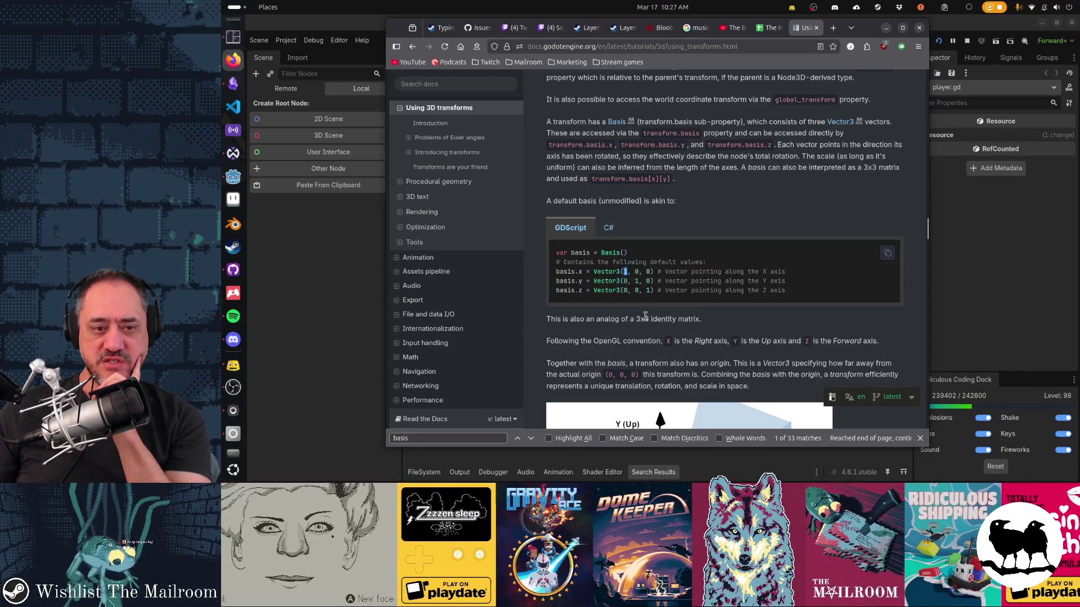
left_click_drag(625, 271, 635, 281)
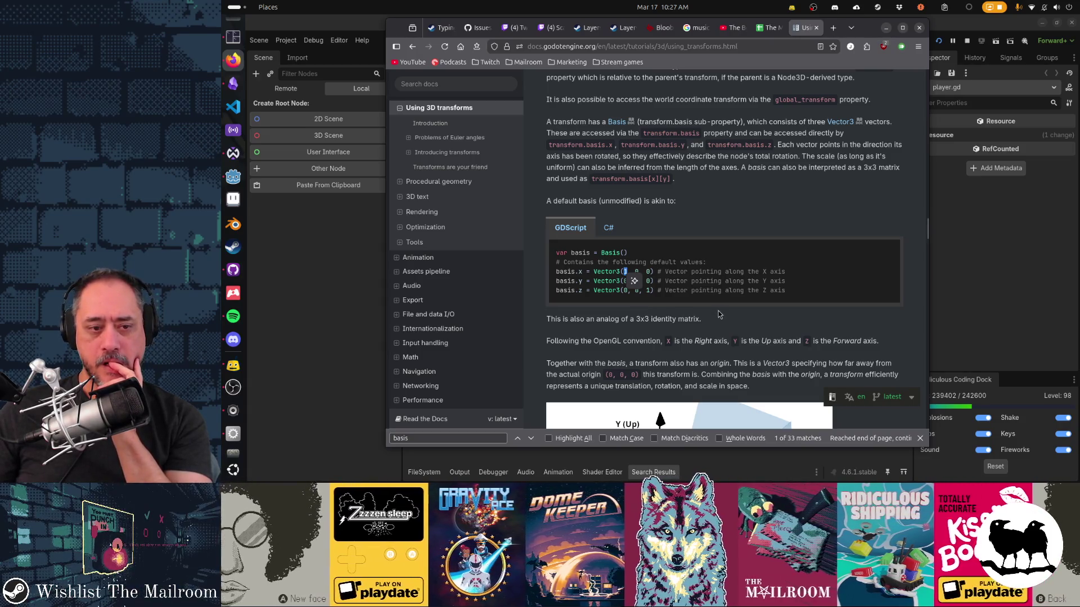
Step: Scroll down to the Manipulating transforms section, then go back to the Godot script editor
scroll(718, 315, "down", 3)
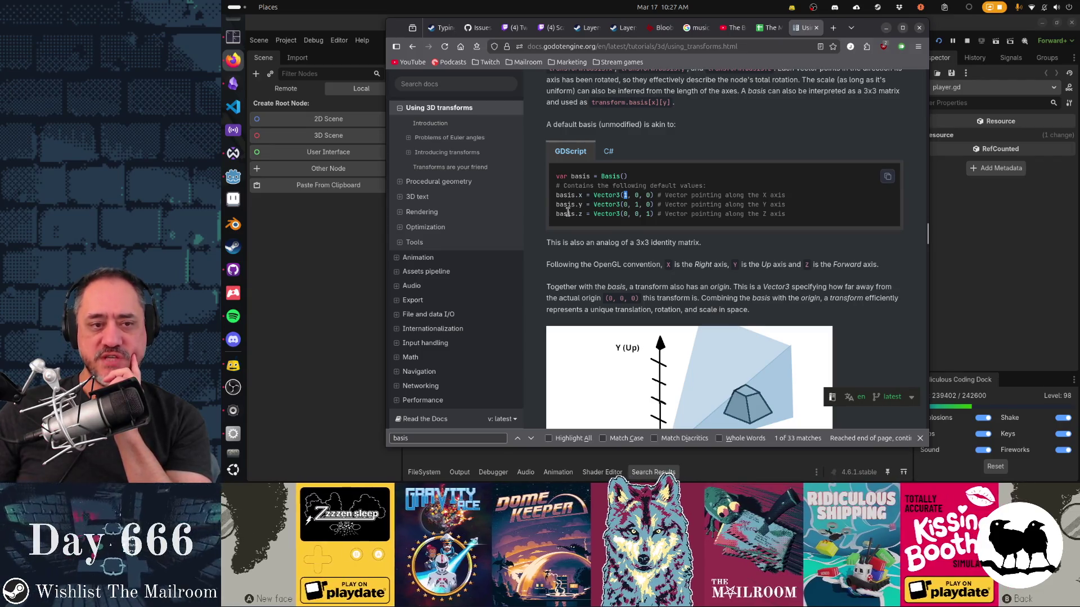
scroll(827, 265, "down", 3)
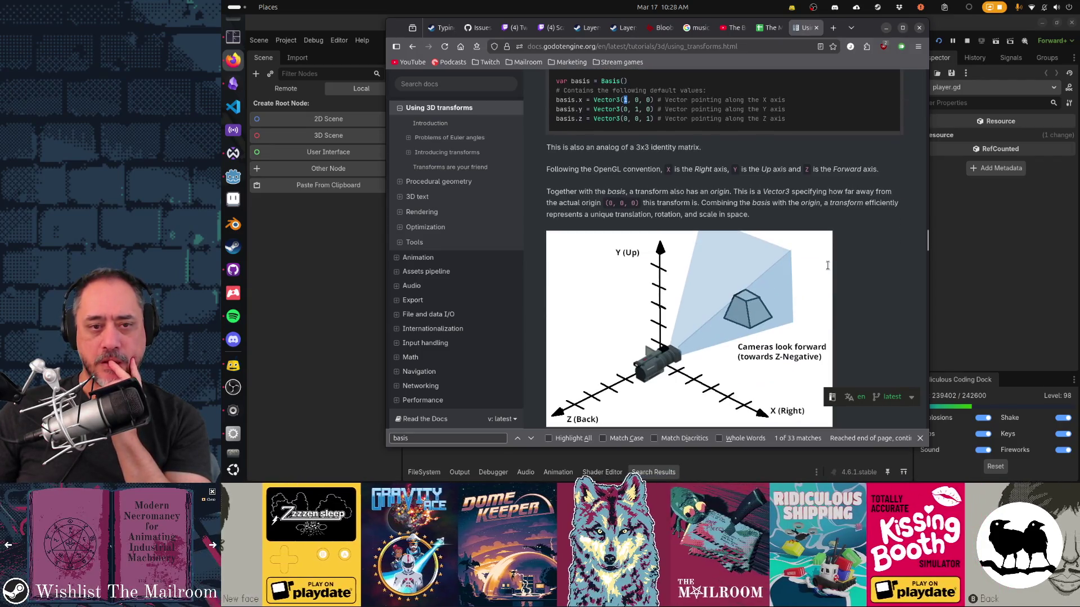
scroll(828, 270, "down", 5)
scroll(828, 270, "down", 5)
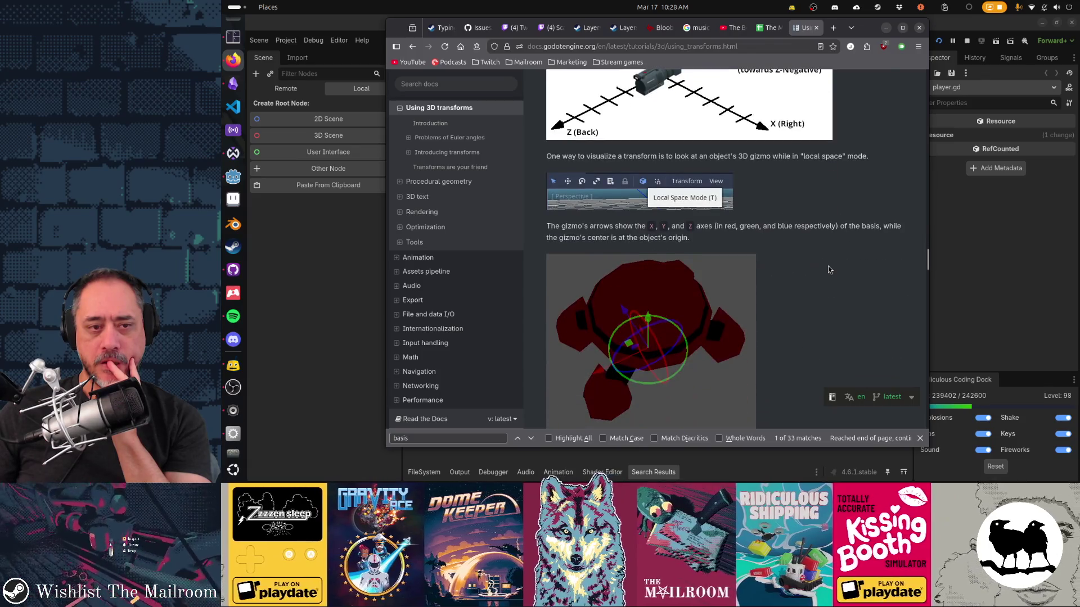
scroll(828, 270, "down", 5)
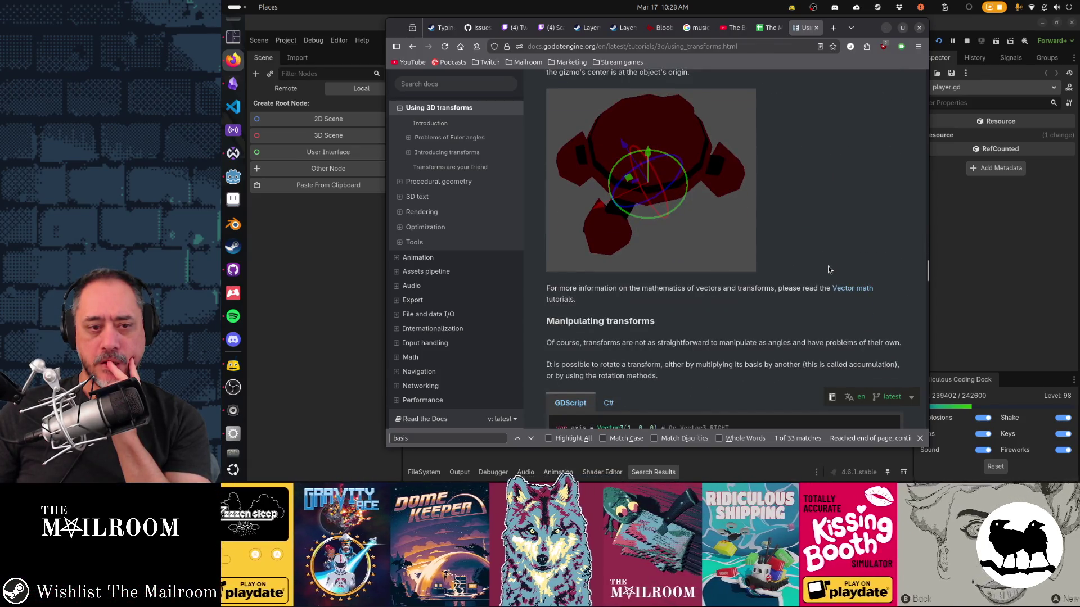
scroll(828, 270, "down", 5)
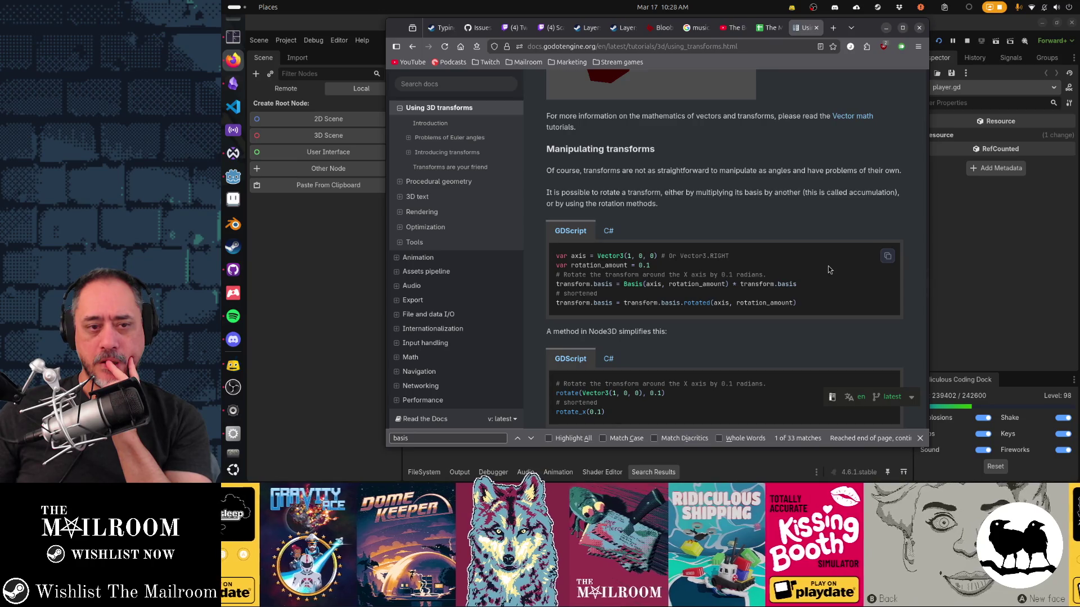
scroll(828, 269, "up", 8)
left_click(342, 276)
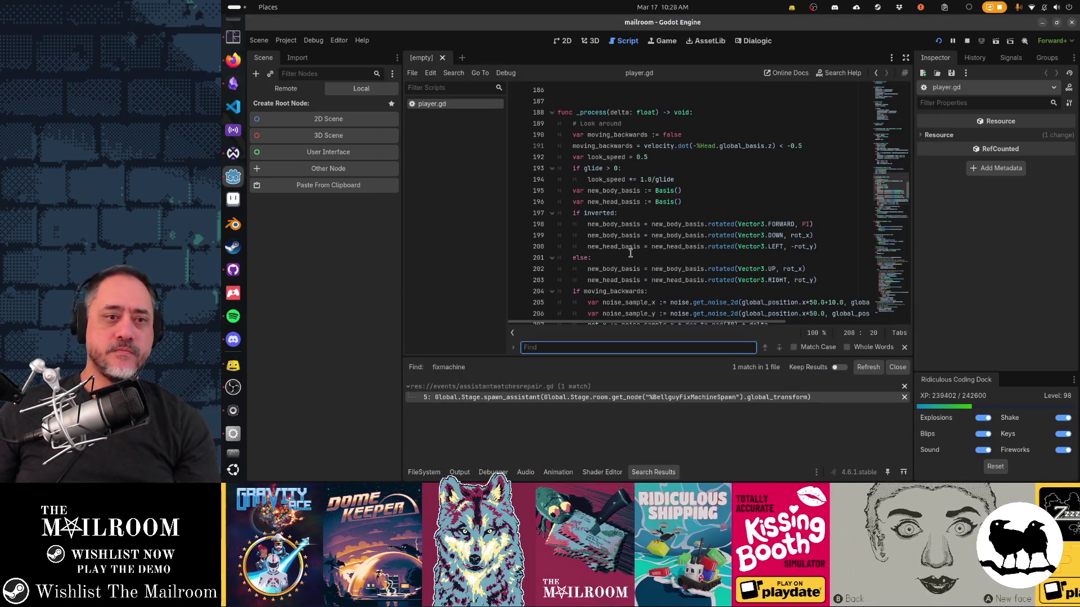
Step: Open the mandrake scene through Quick Open
left_click(630, 257)
key("shift+alt+o")
type("mandrake")
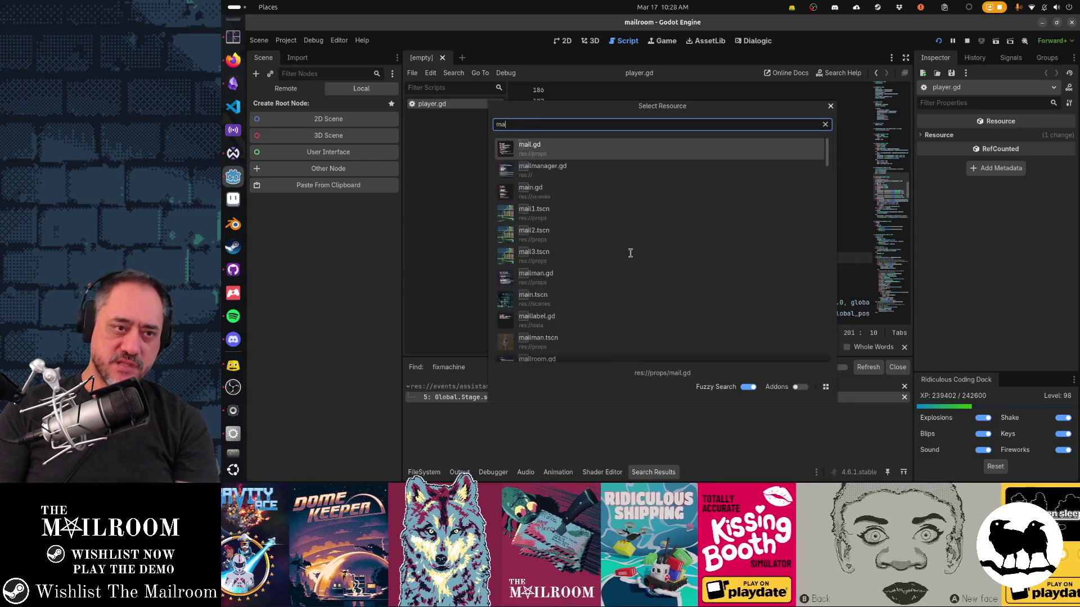
key("Return")
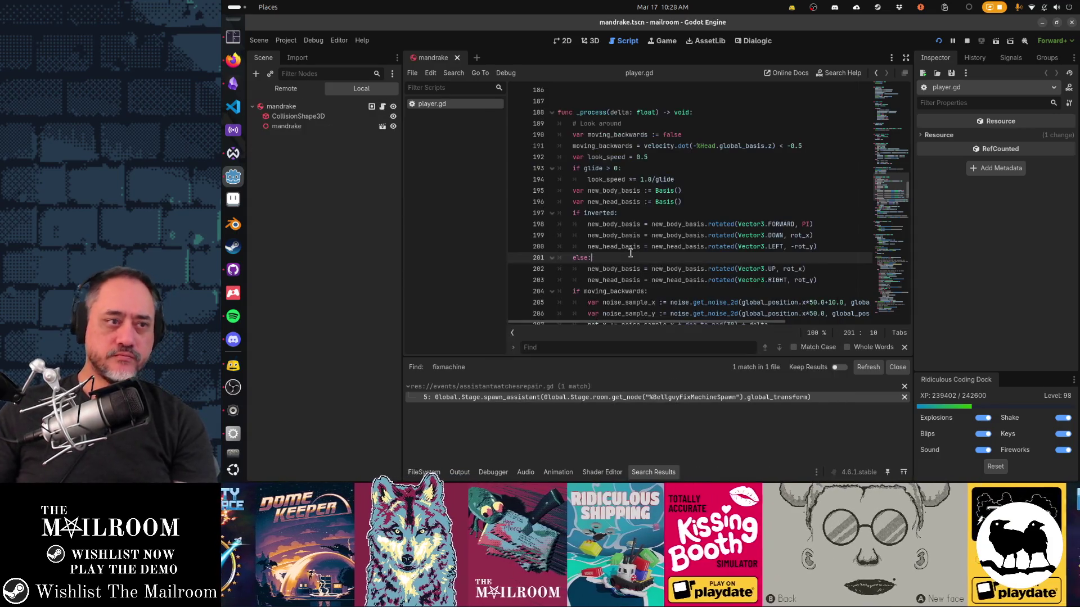
Step: Inspect the root mandrake and CollisionShape3D nodes in the Scene dock
left_click(299, 108)
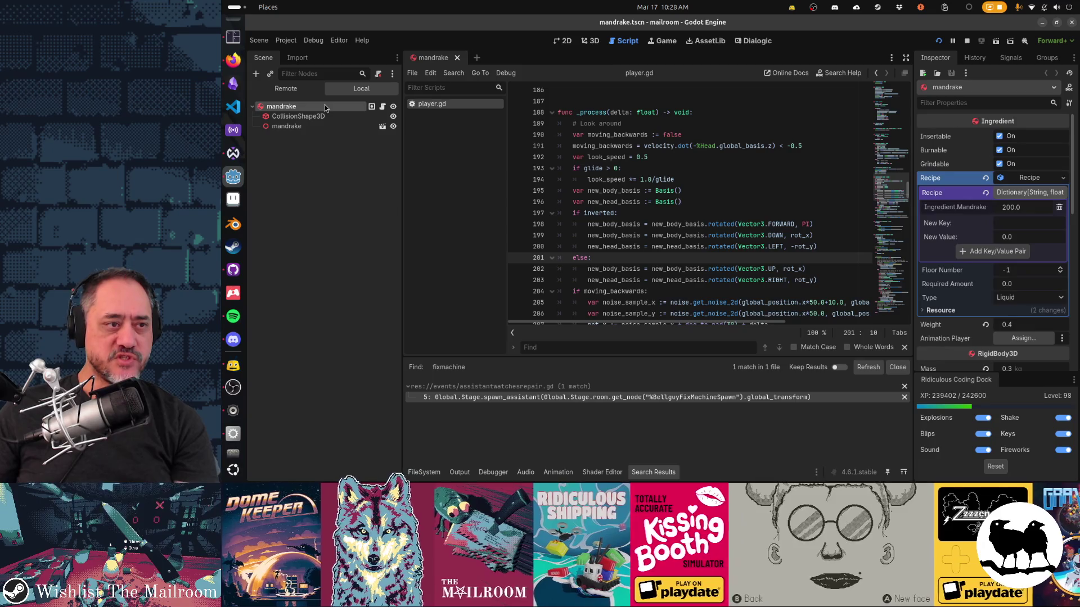
left_click(295, 117)
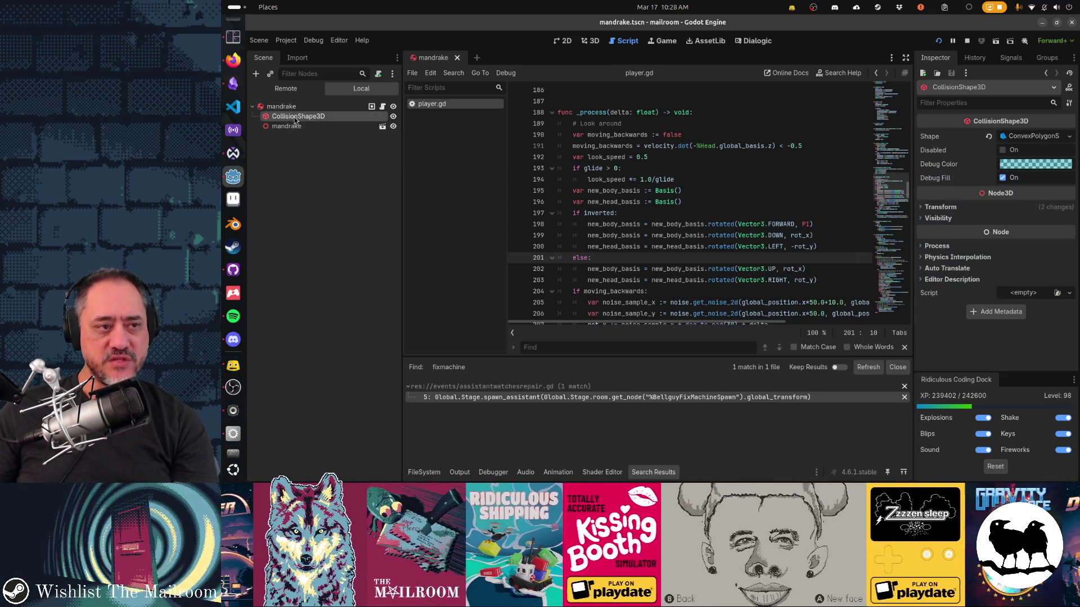
left_click(295, 126)
left_click(297, 119)
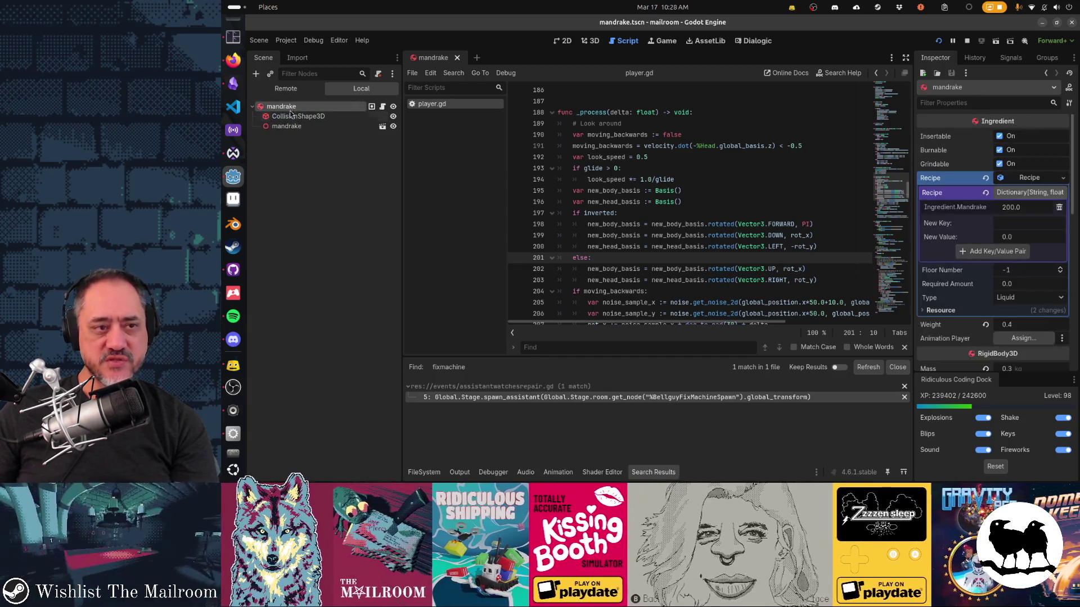
left_click(296, 126)
left_click(296, 117)
left_click(289, 110)
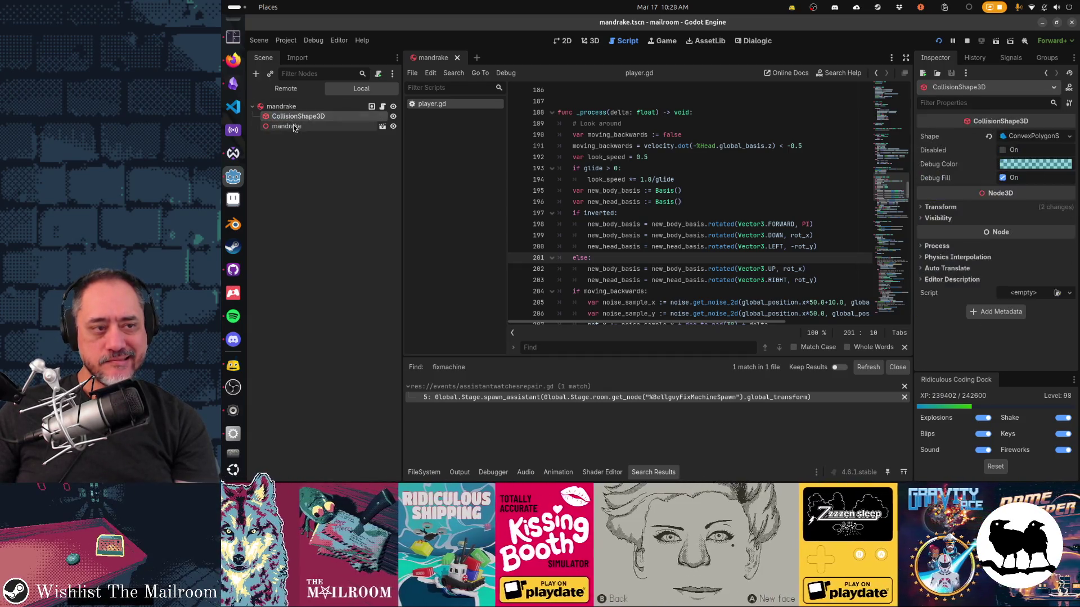
left_click(289, 111)
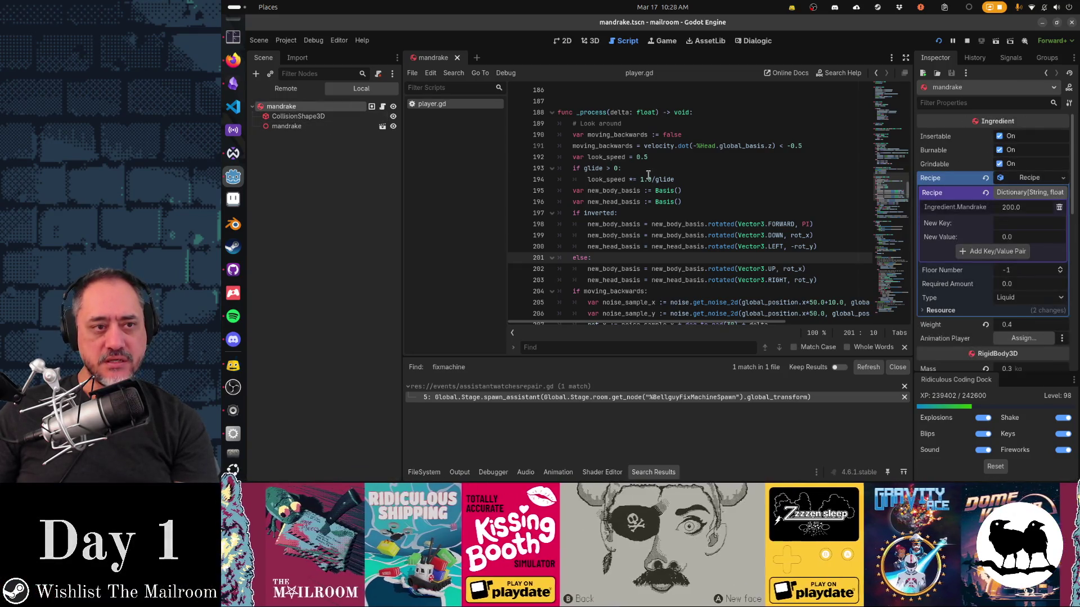
Step: Jump to the carry function in player.gd using Go to Function
left_click(641, 169)
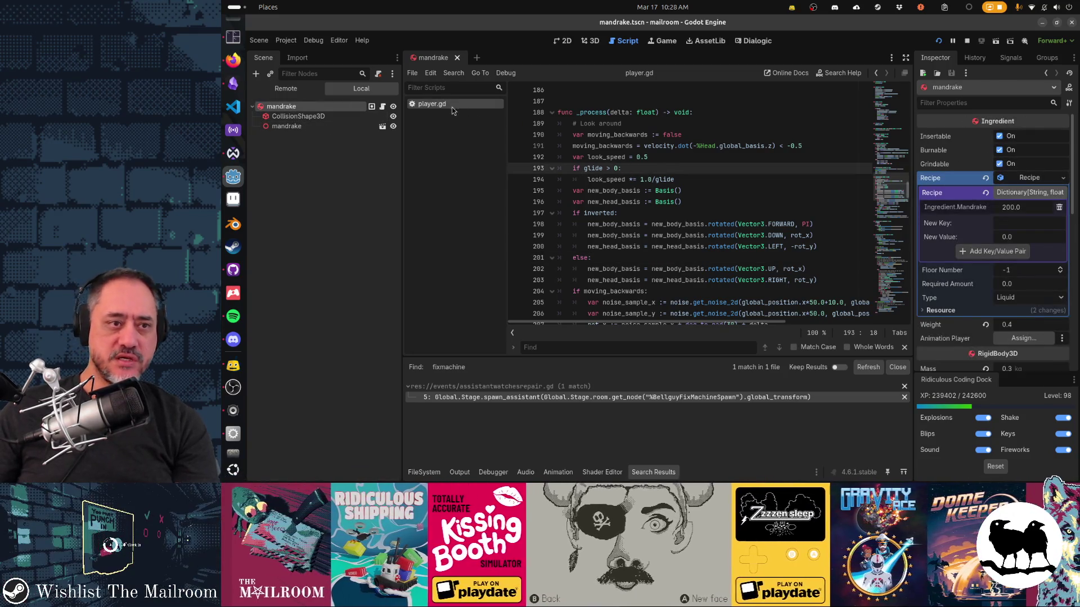
left_click(629, 146)
key("ctrl+alt+f")
type("carry")
key("Return")
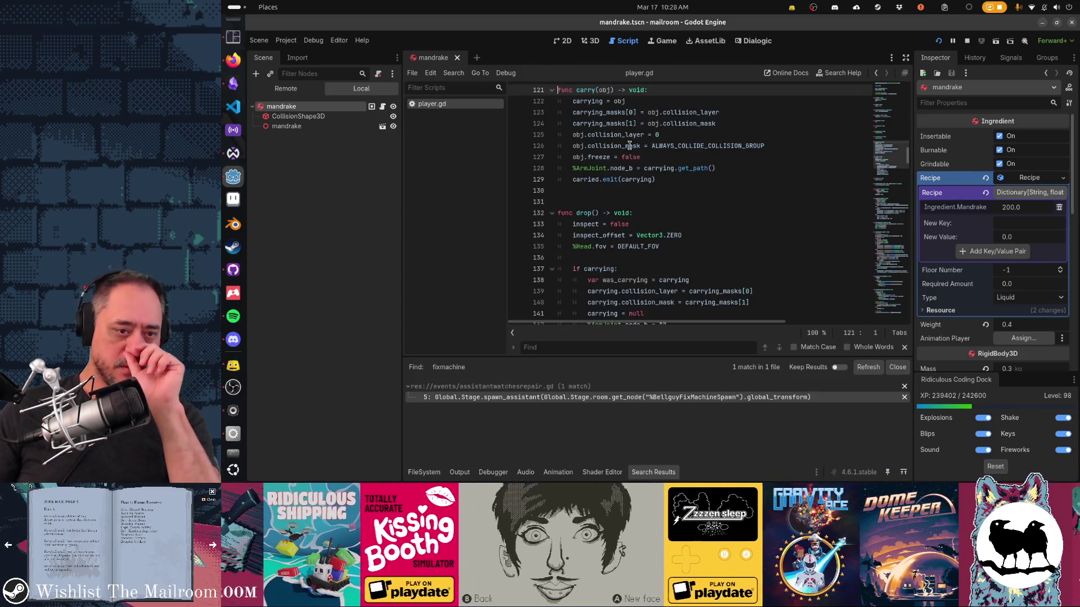
scroll(717, 177, "down", 3)
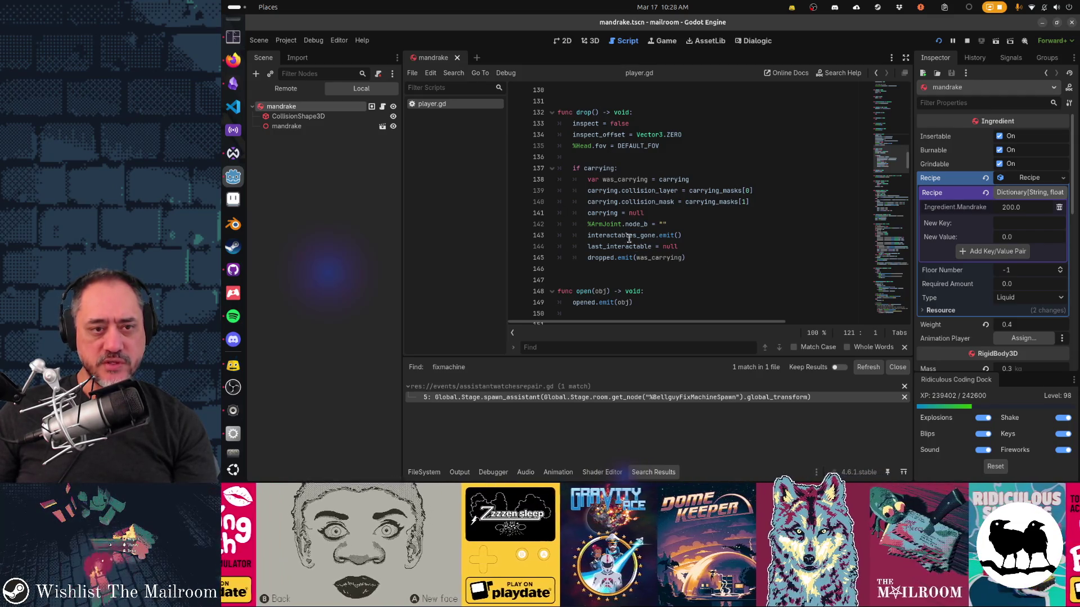
Step: Filter the Quick Open file finder on 'action.gd'
left_click(639, 212)
key("shift+alt+o")
type("action.gd")
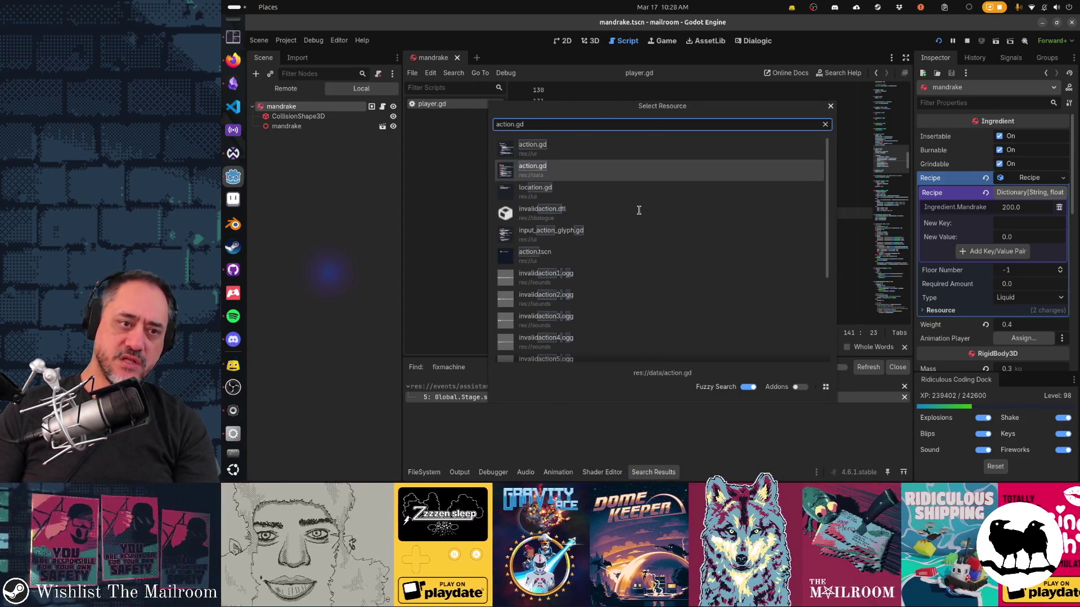
Step: Open action.gd and examine the get_hand_transform and global_transform lines in grab()
key("Return")
key("Escape")
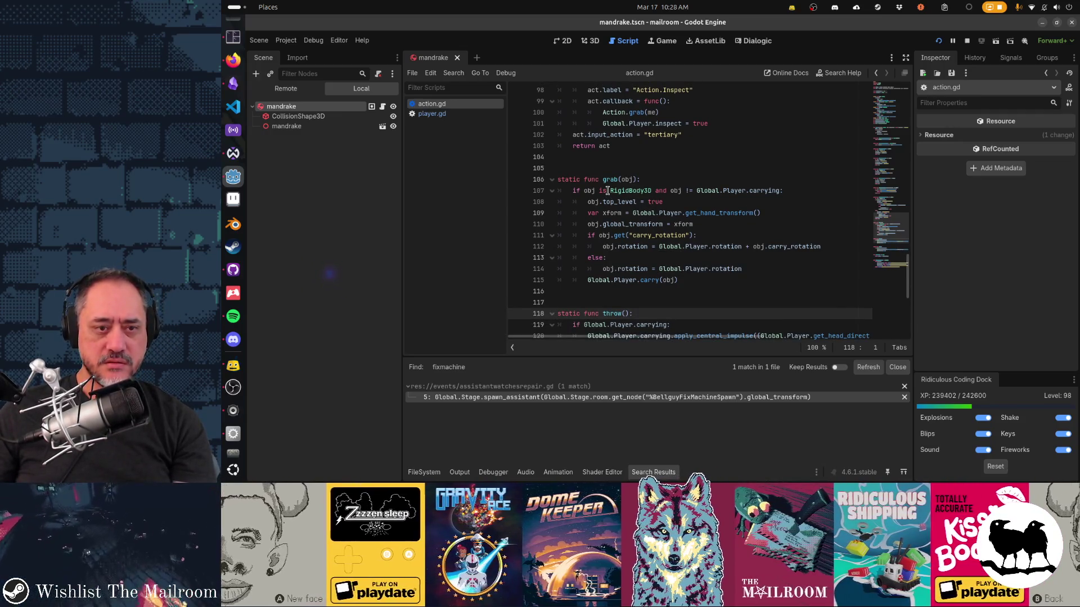
left_click(708, 213)
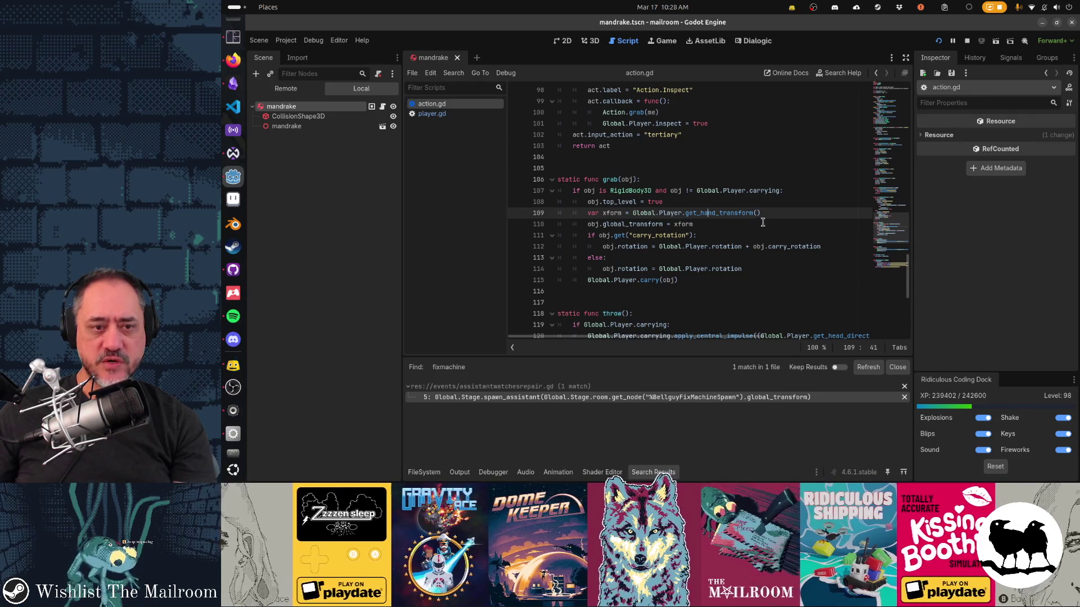
left_click(593, 224)
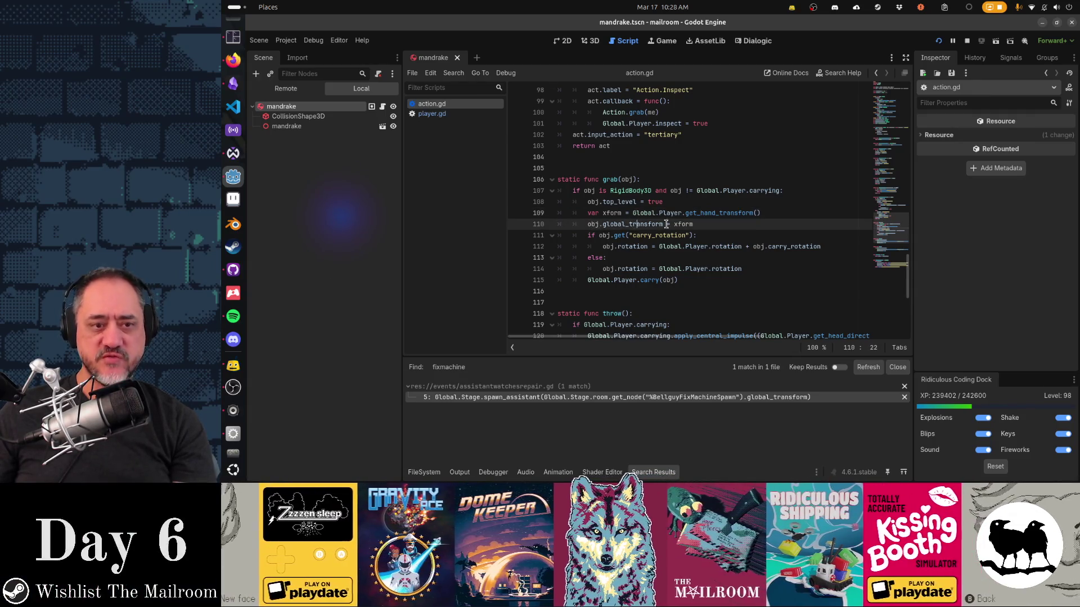
left_click(701, 214)
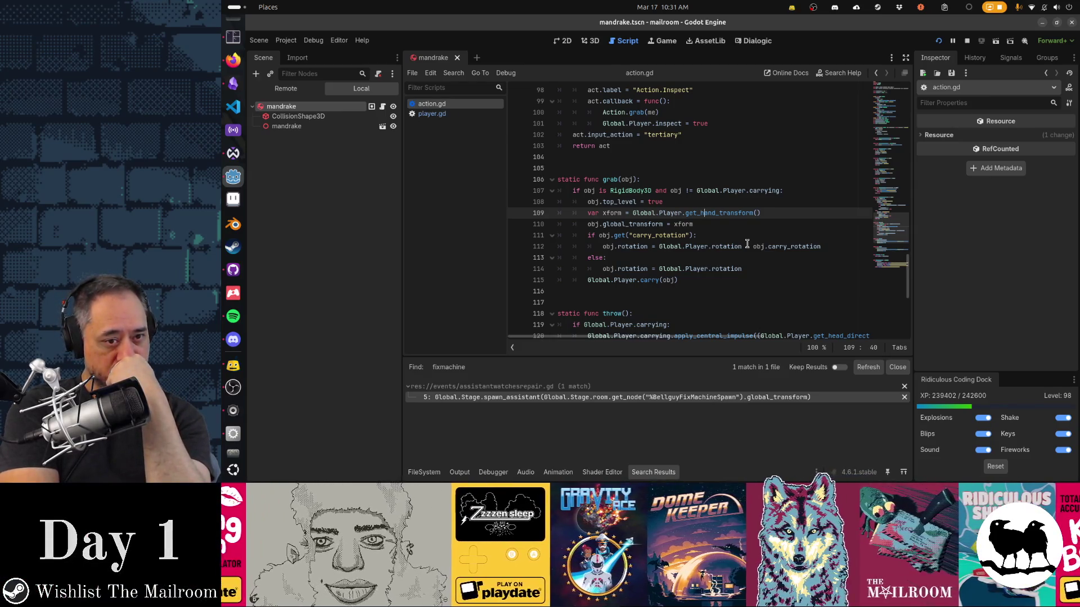
Step: Below the hand transform, add xform = (obj.global_basis as Basis).looking_at(global_position)
key("End")
key("Return")
type("xform = ")
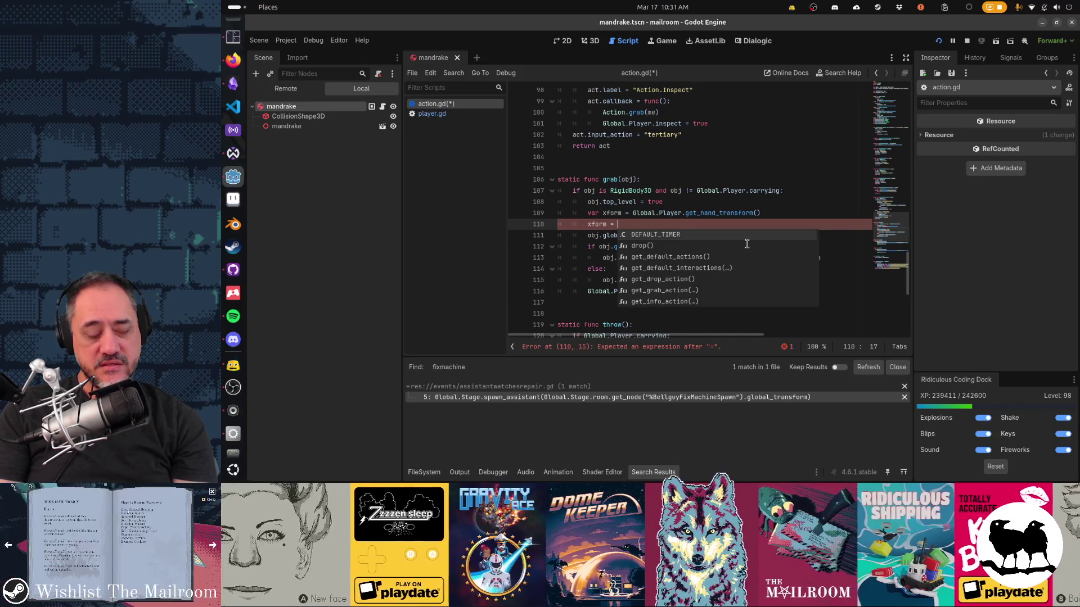
type("obj.")
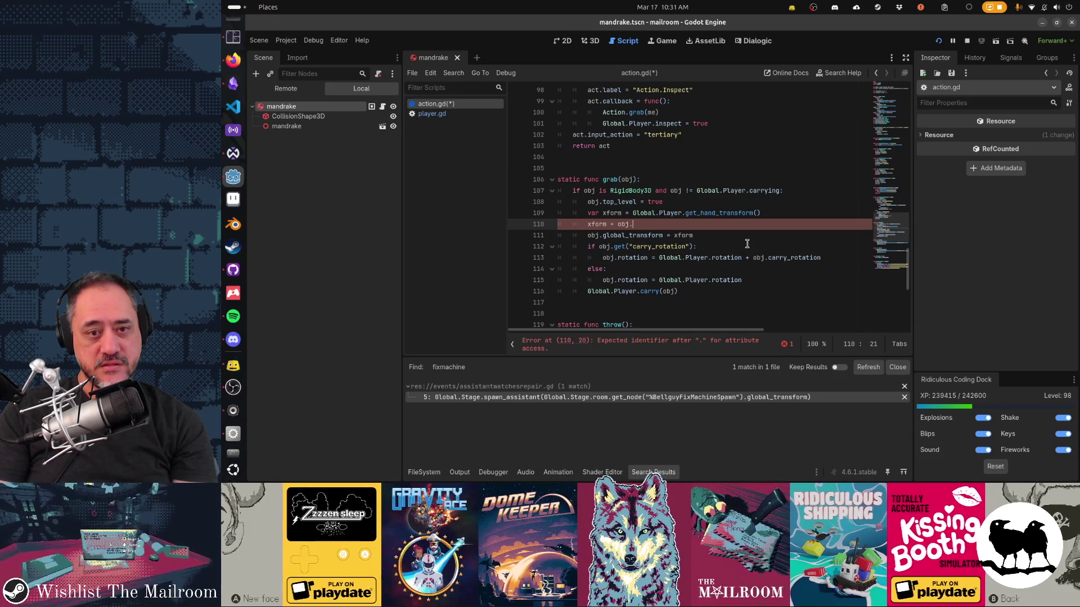
type("global_tr")
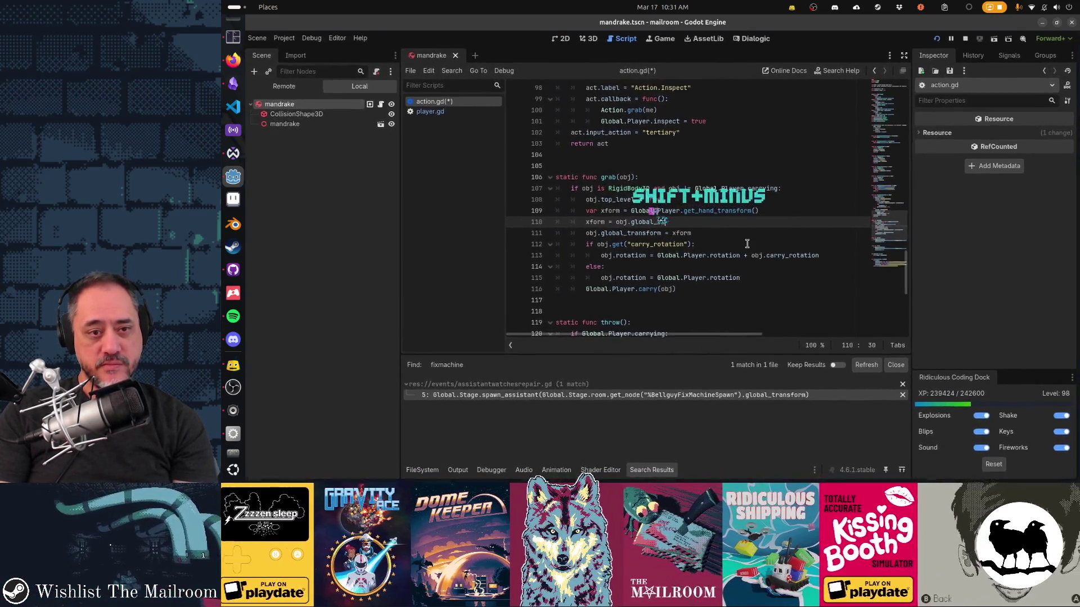
type("basis.loo")
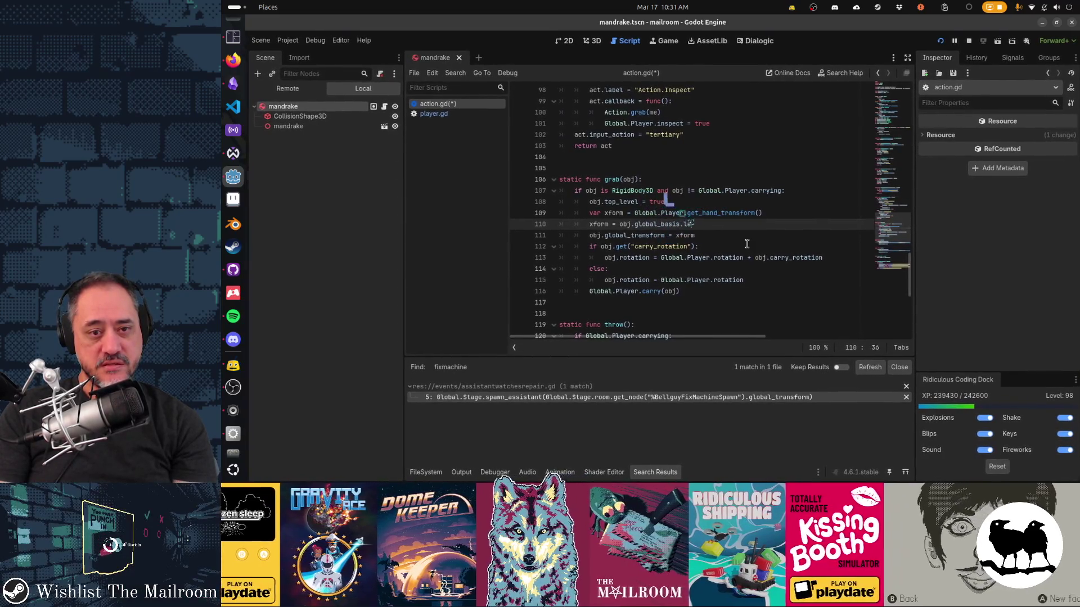
key("BackSpace")
key("BackSpace")
key("BackSpace")
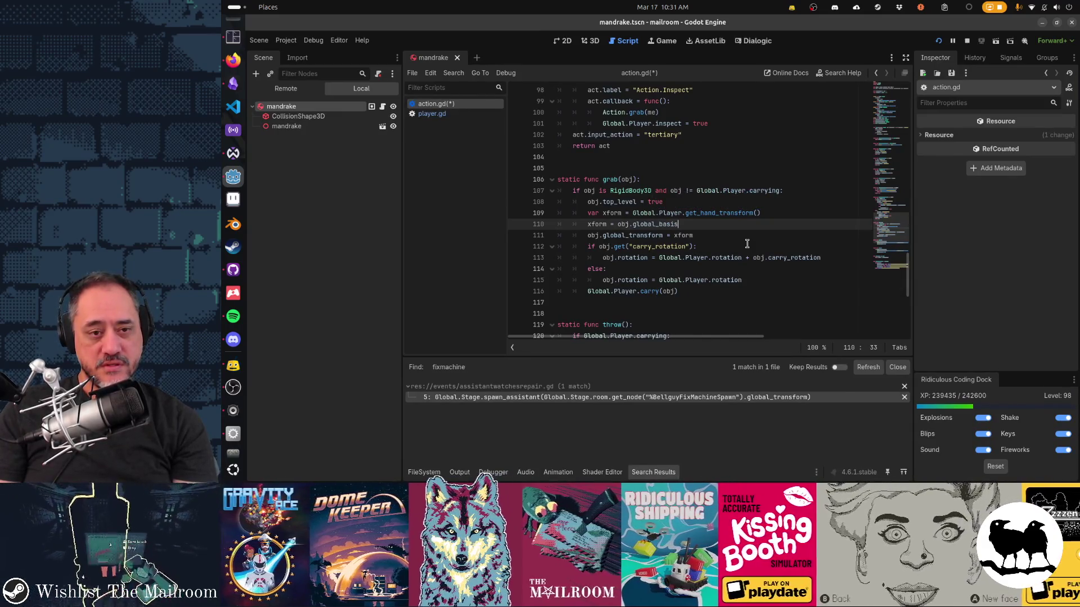
key("ctrl+Left")
type("(")
key("End")
type("as Basis).lo")
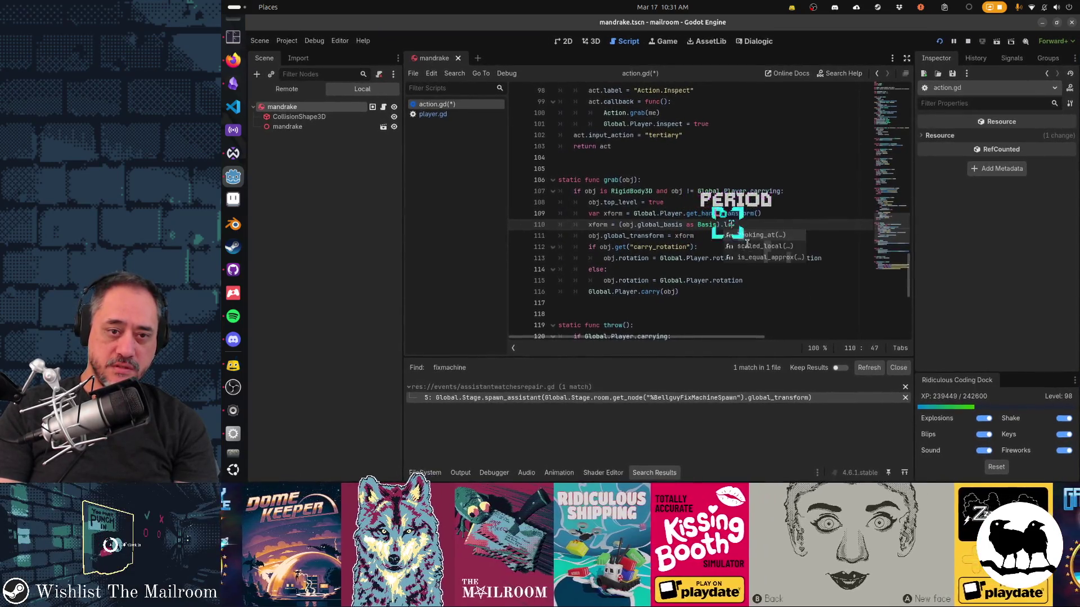
key("Return")
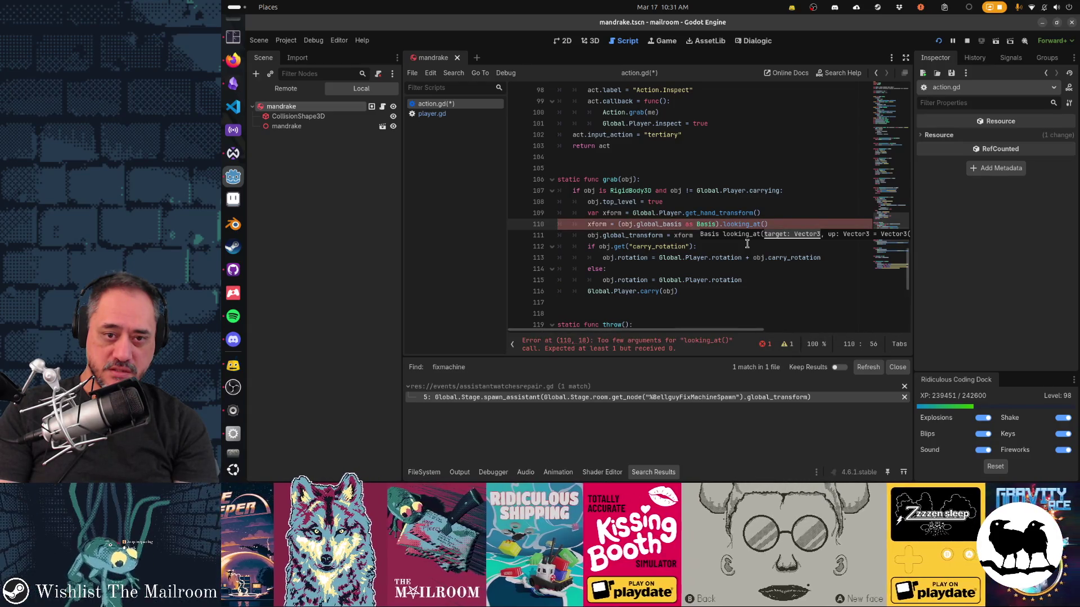
type("gk")
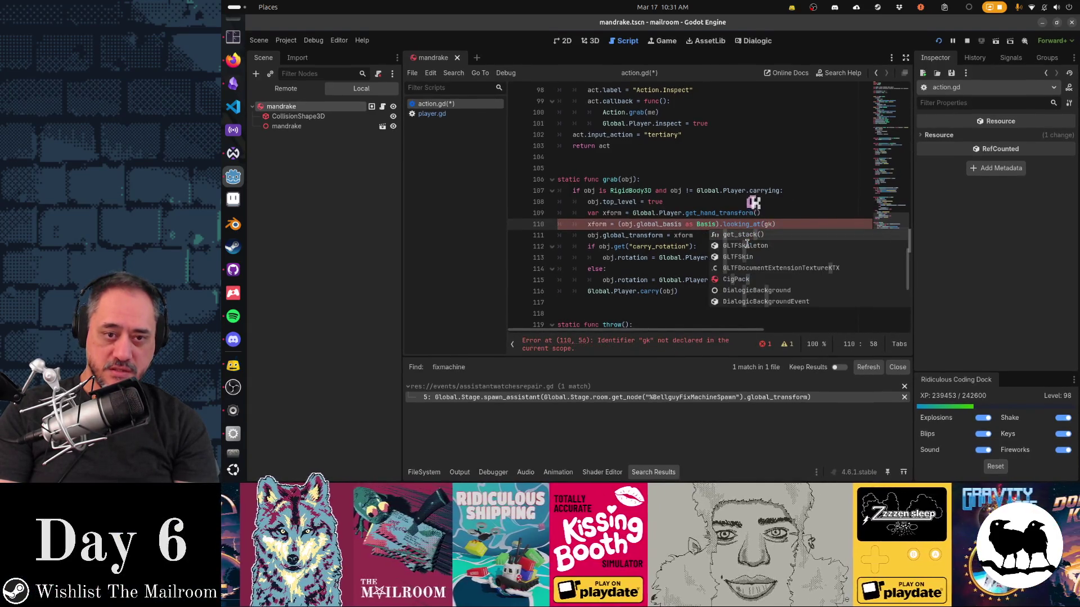
key("BackSpace")
type("lobal_position")
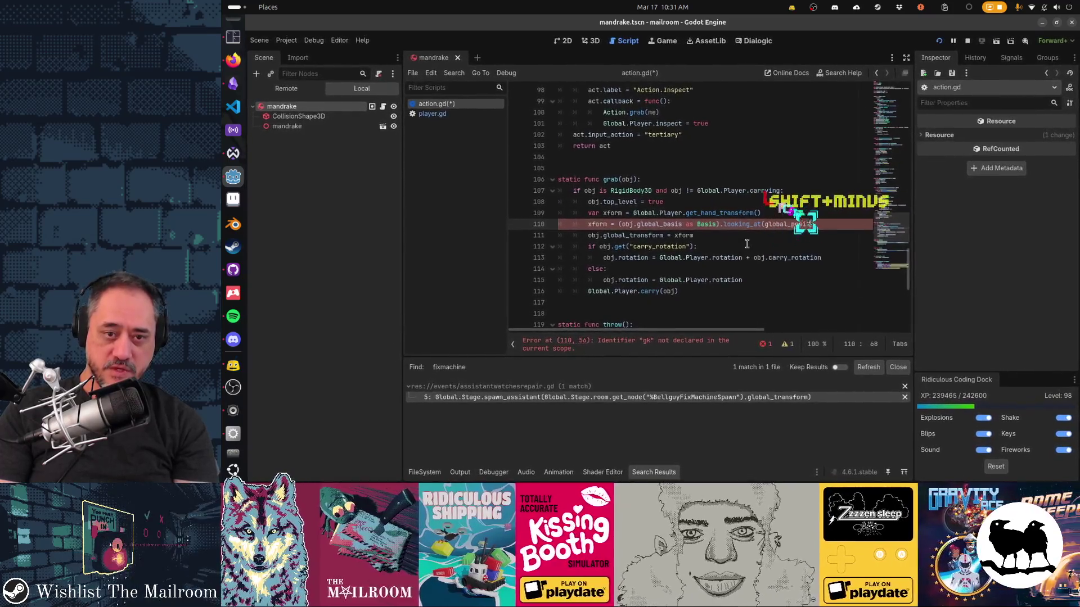
key("ctrl+shift+Left")
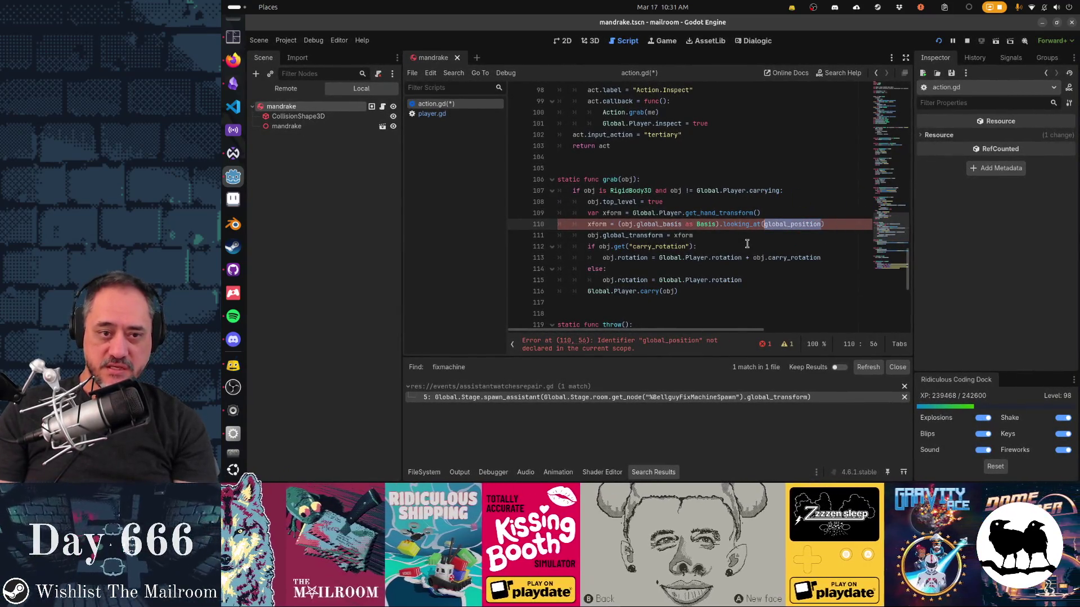